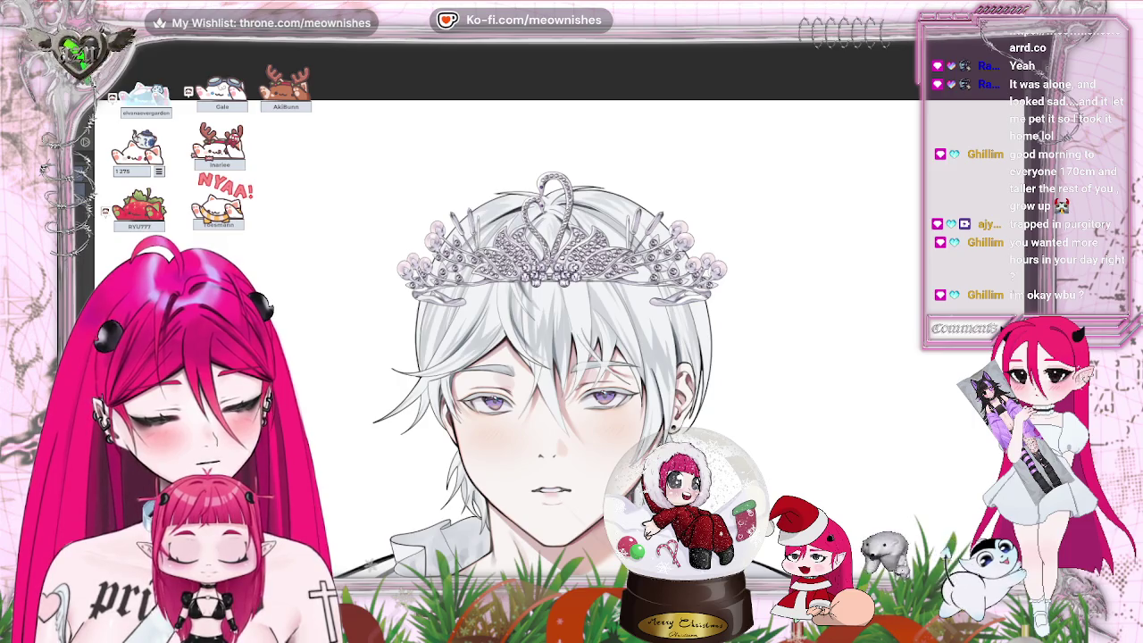
- Mirror the canvas to check the face, flip it back, and zoom toward the boots
key("h")
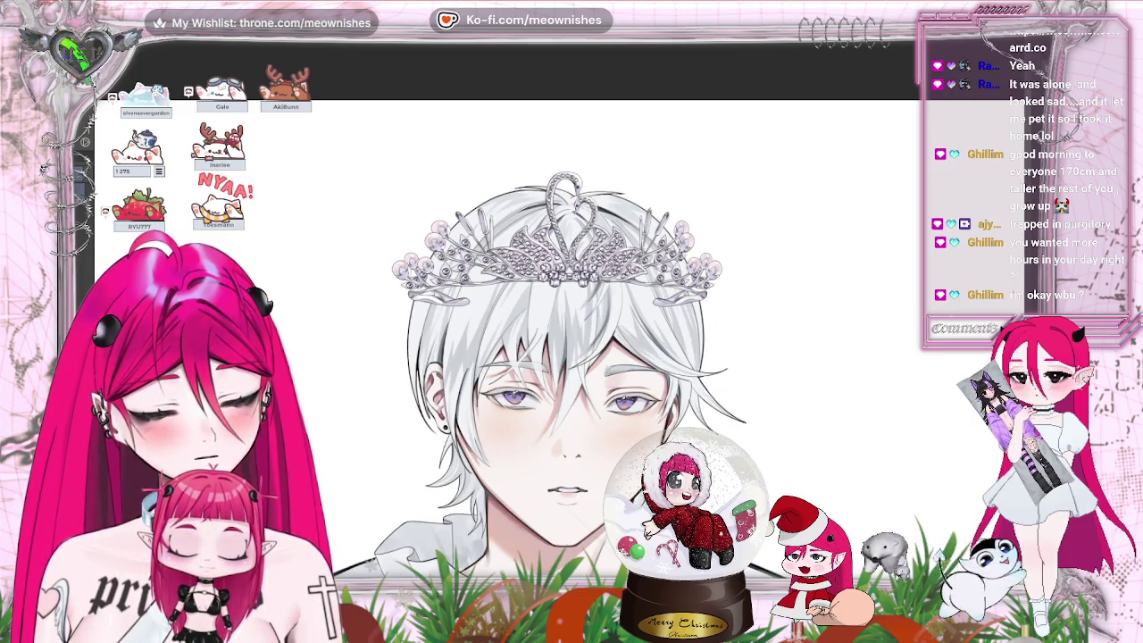
key("h")
scroll(565, 342, "up", 3)
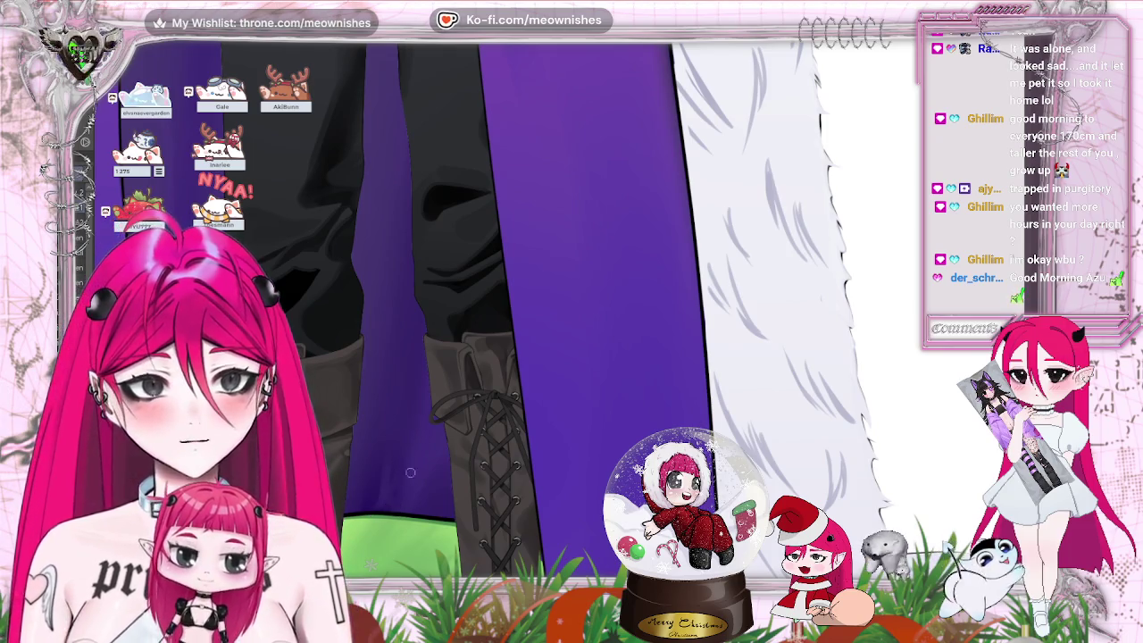
- Zoom and pan until both laced boots sit centred against the purple coat lining
scroll(492, 304, "down", 5)
scroll(491, 304, "up", 5)
scroll(492, 304, "up", 1)
scroll(491, 304, "up", 1)
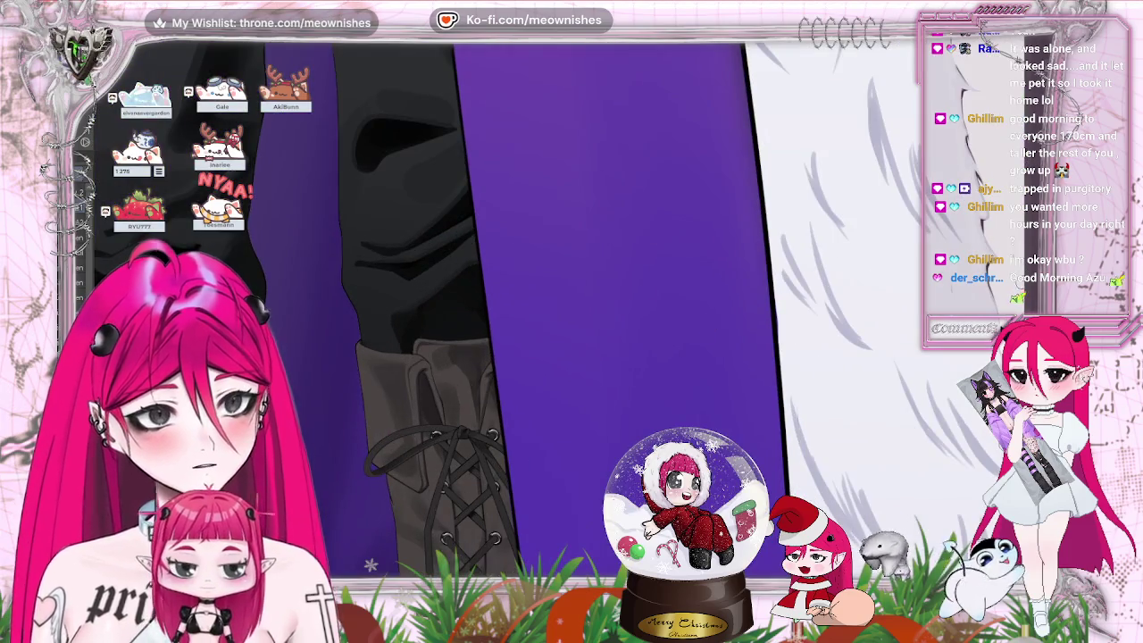
scroll(316, 388, "down", 2)
scroll(315, 389, "down", 3)
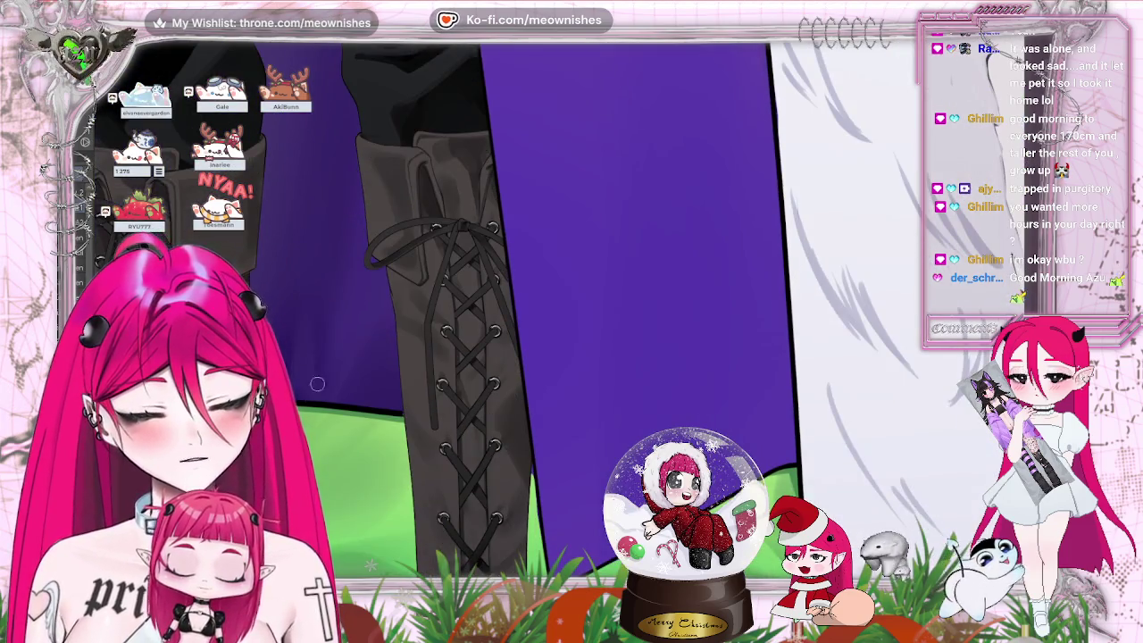
scroll(338, 436, "up", 2)
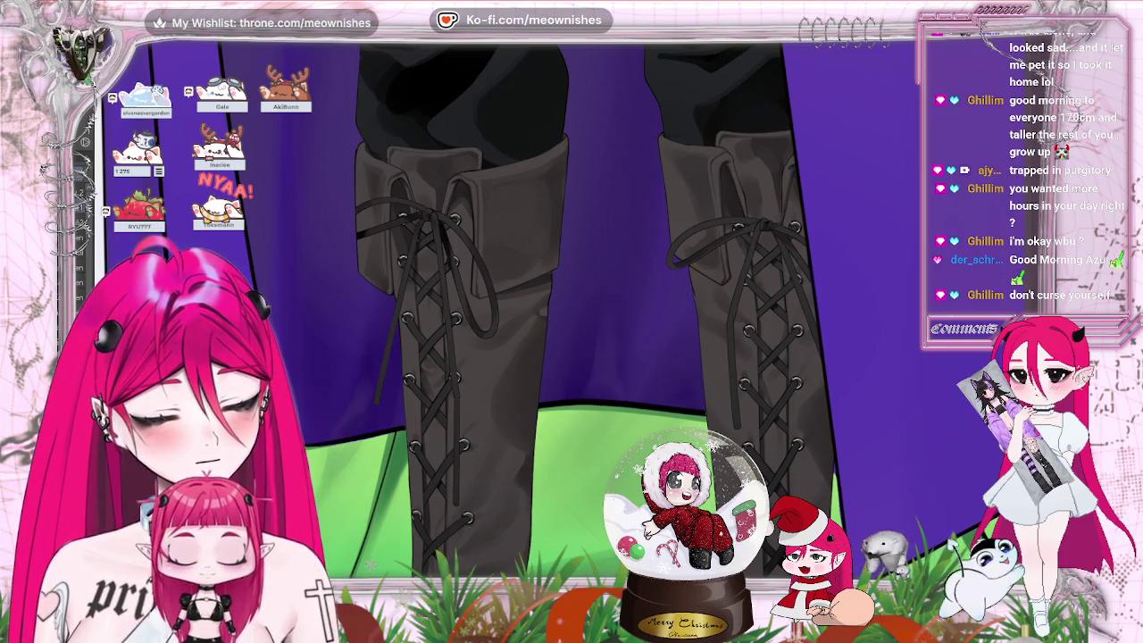
scroll(563, 357, "down", 2)
- Zoom out over the full sheet, then back in on the caped figure's black trousers
scroll(563, 358, "down", 2)
scroll(563, 357, "down", 2)
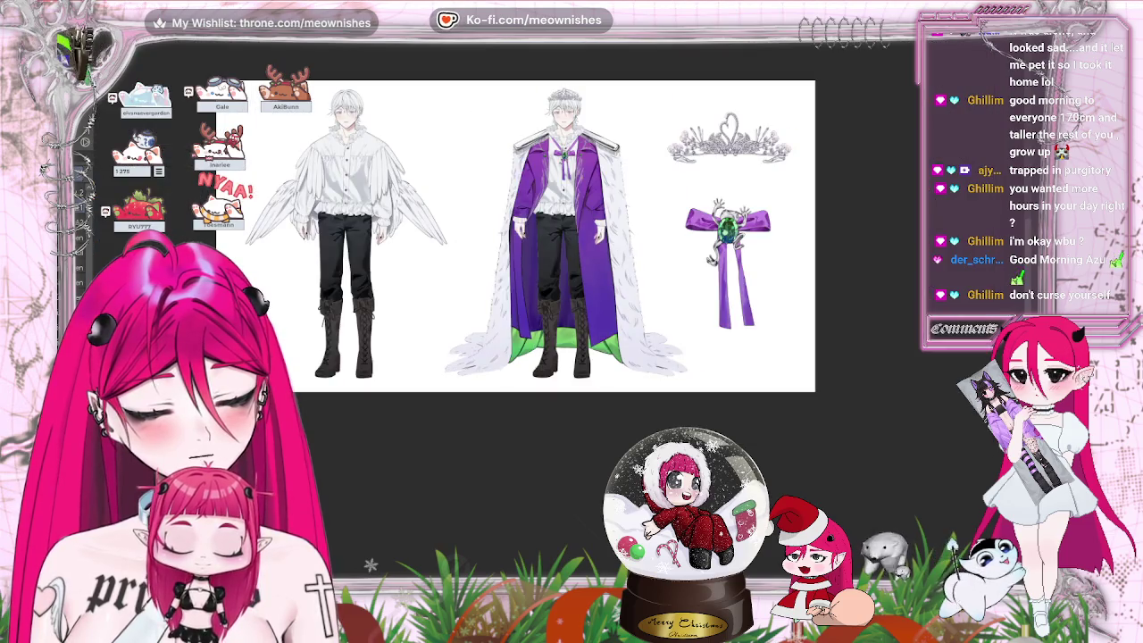
scroll(527, 277, "up", 2)
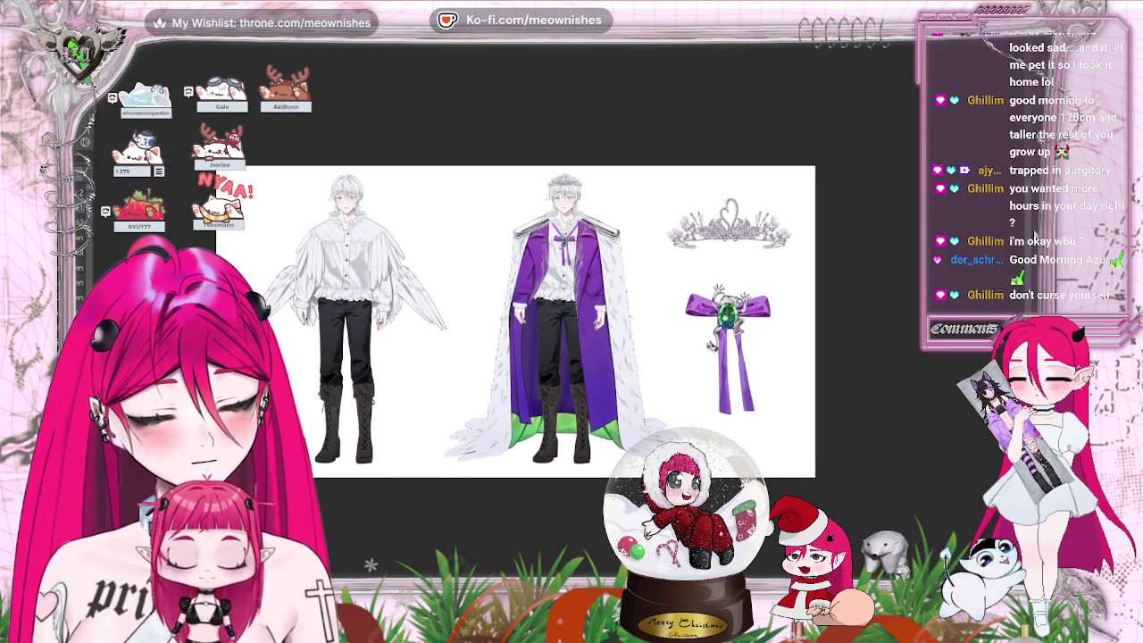
scroll(568, 320, "down", 1)
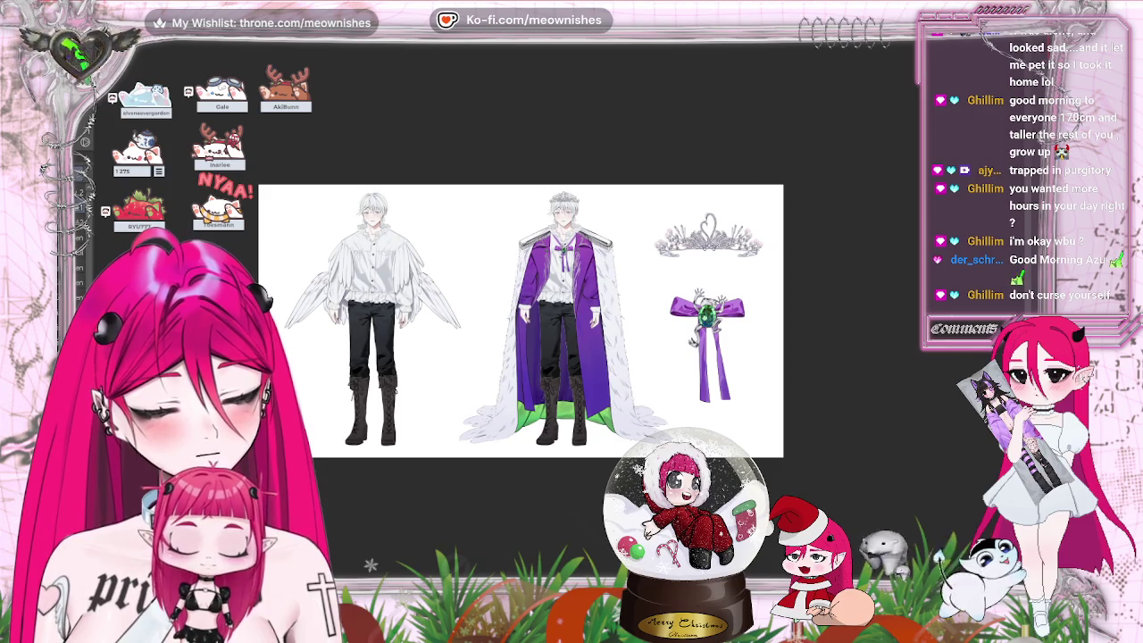
scroll(561, 316, "up", 5)
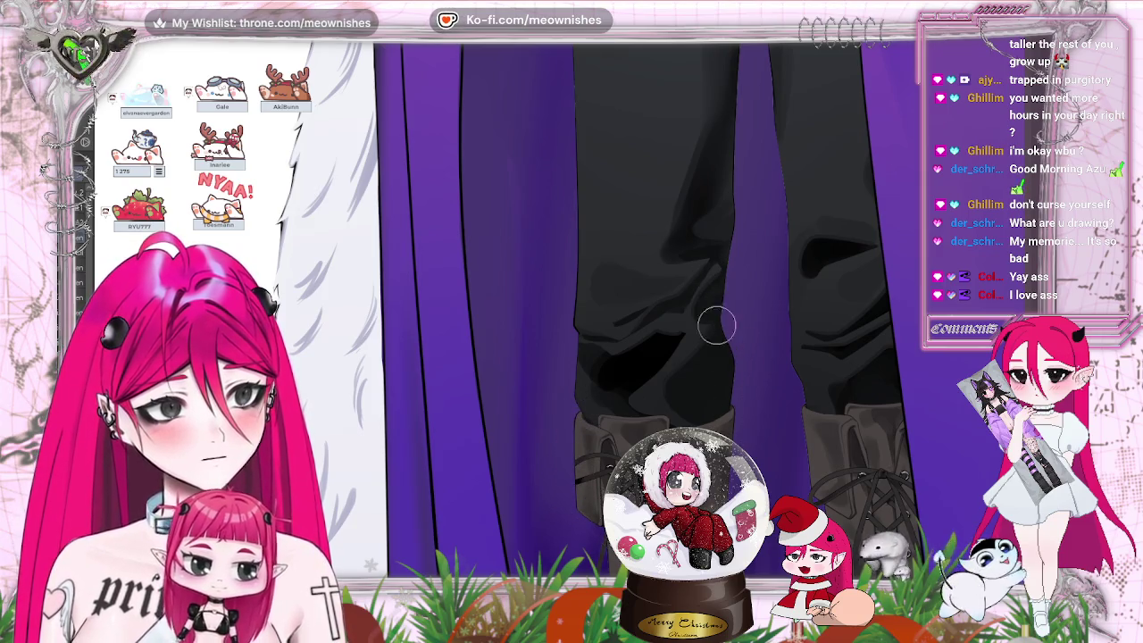
- Rotate the view a quarter turn, reset it upright, and zoom out to fit coat and torso
scroll(733, 93, "down", 5)
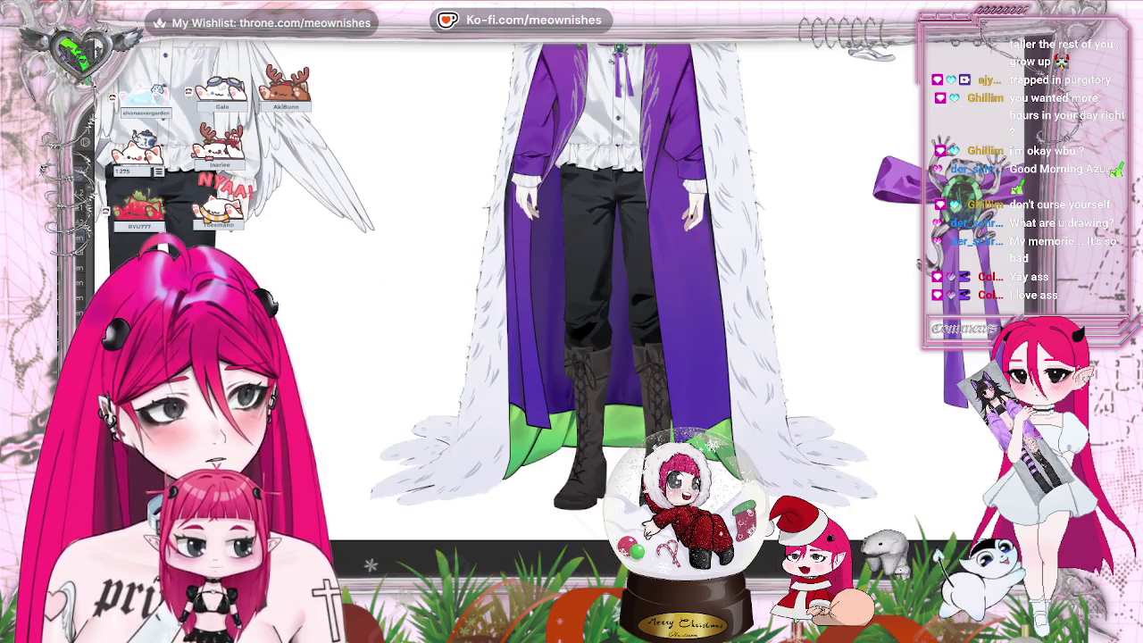
scroll(581, 319, "up", 5)
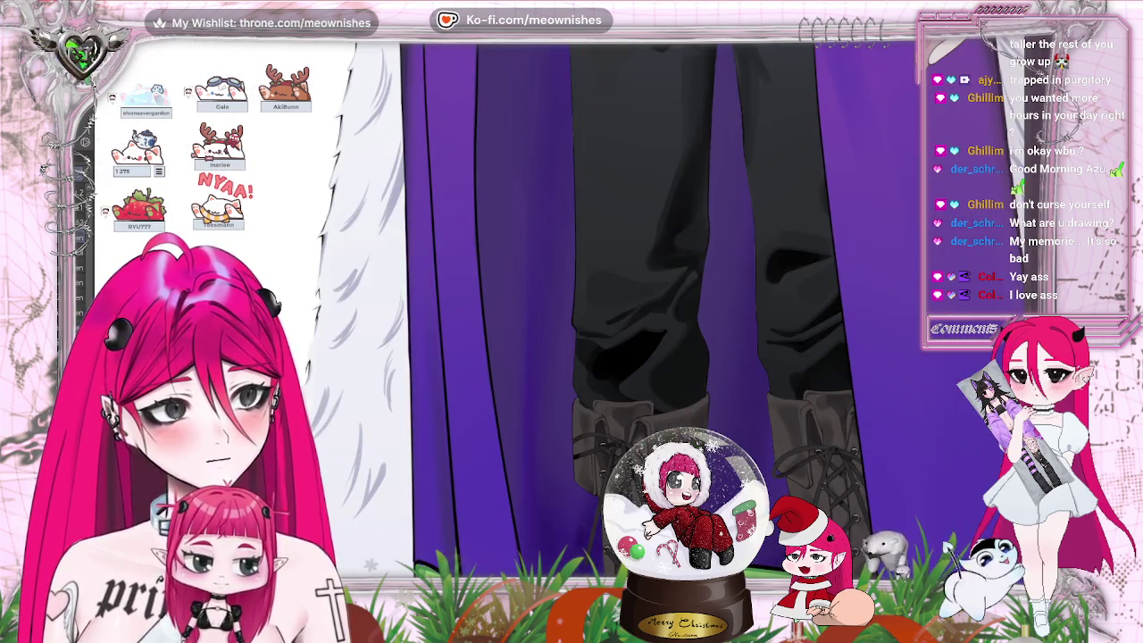
scroll(677, 158, "up", 3)
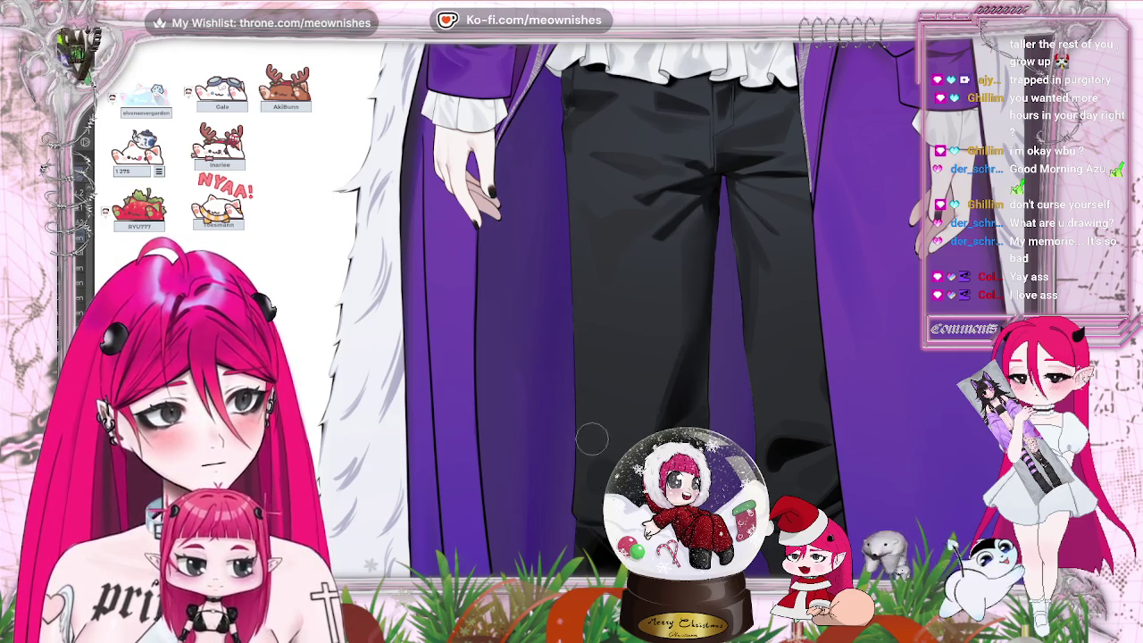
scroll(581, 286, "up", 1)
scroll(582, 286, "up", 1)
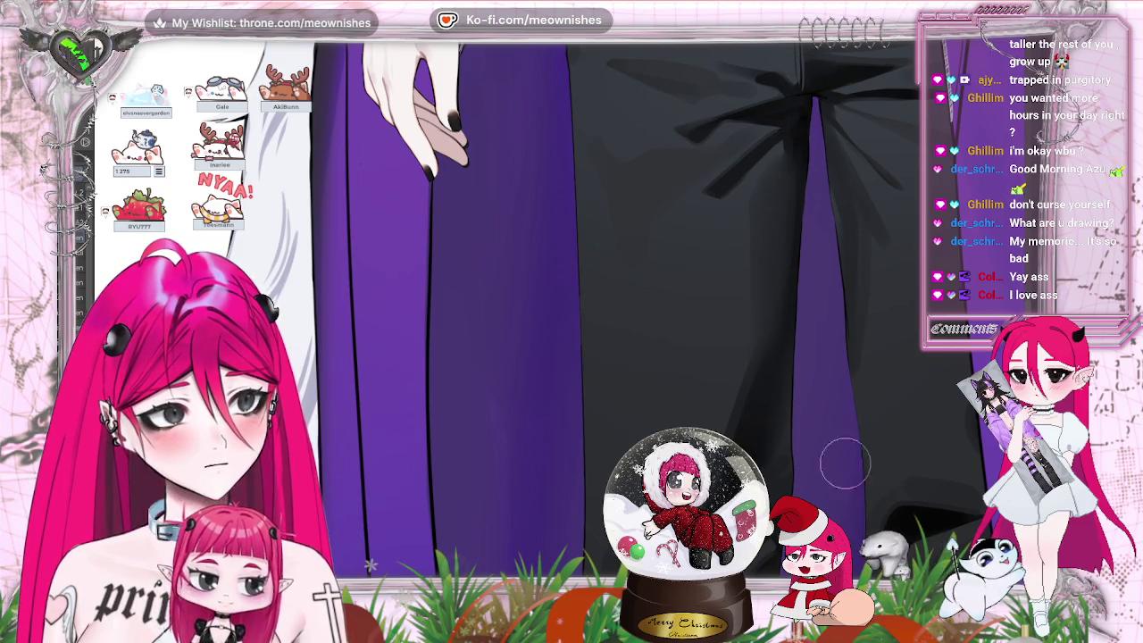
scroll(516, 302, "up", 5)
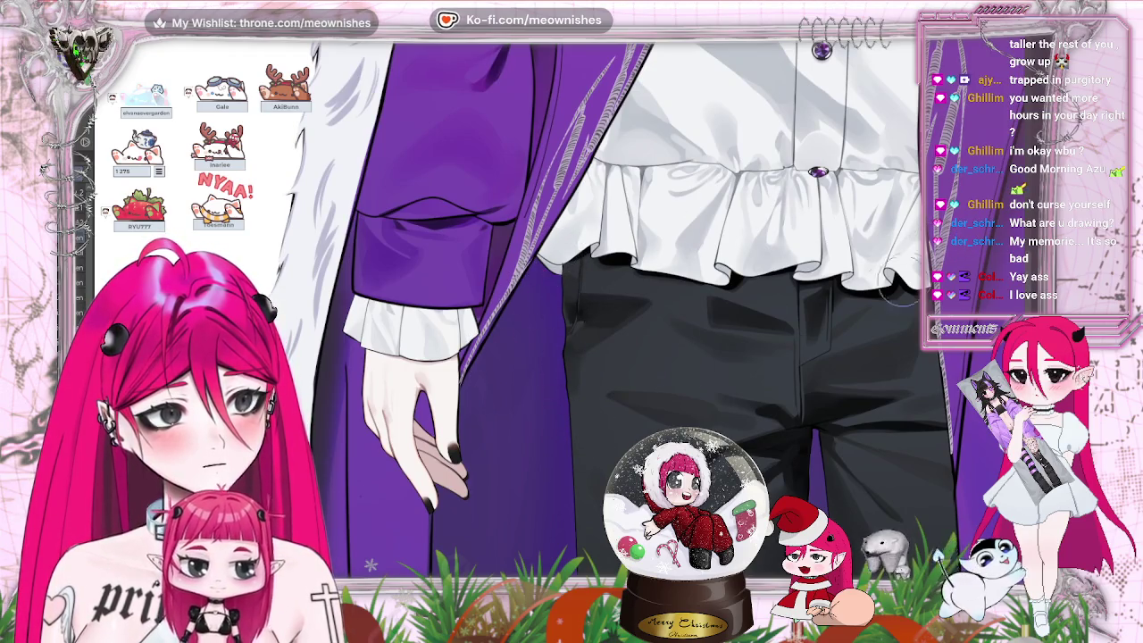
key("minus")
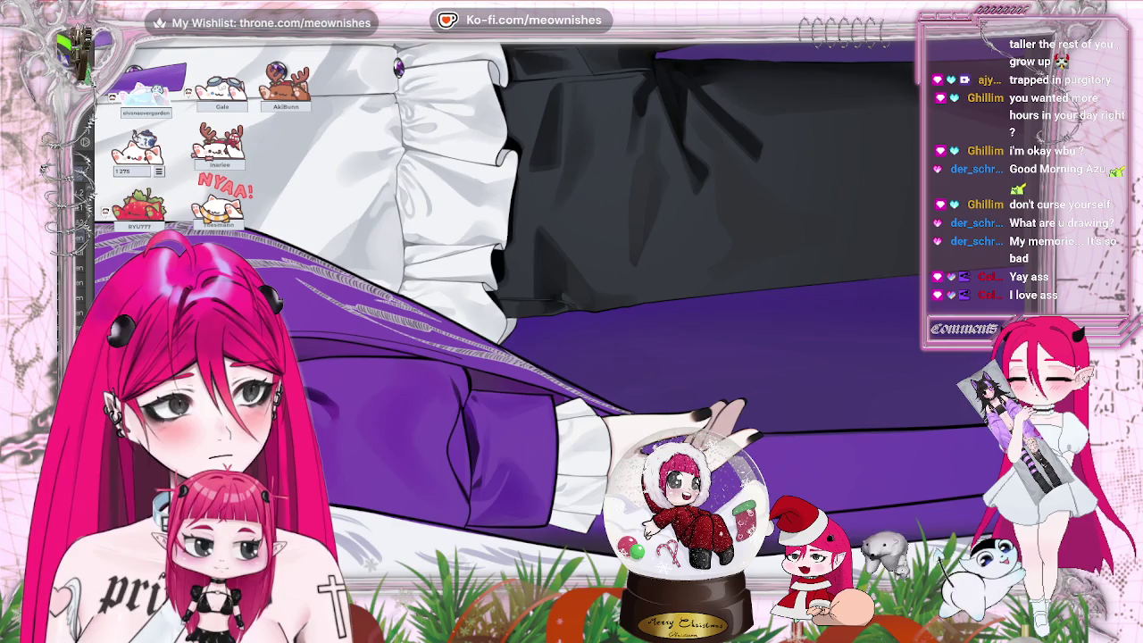
key("asciicircum")
key("ctrl+minus")
key("ctrl+minus")
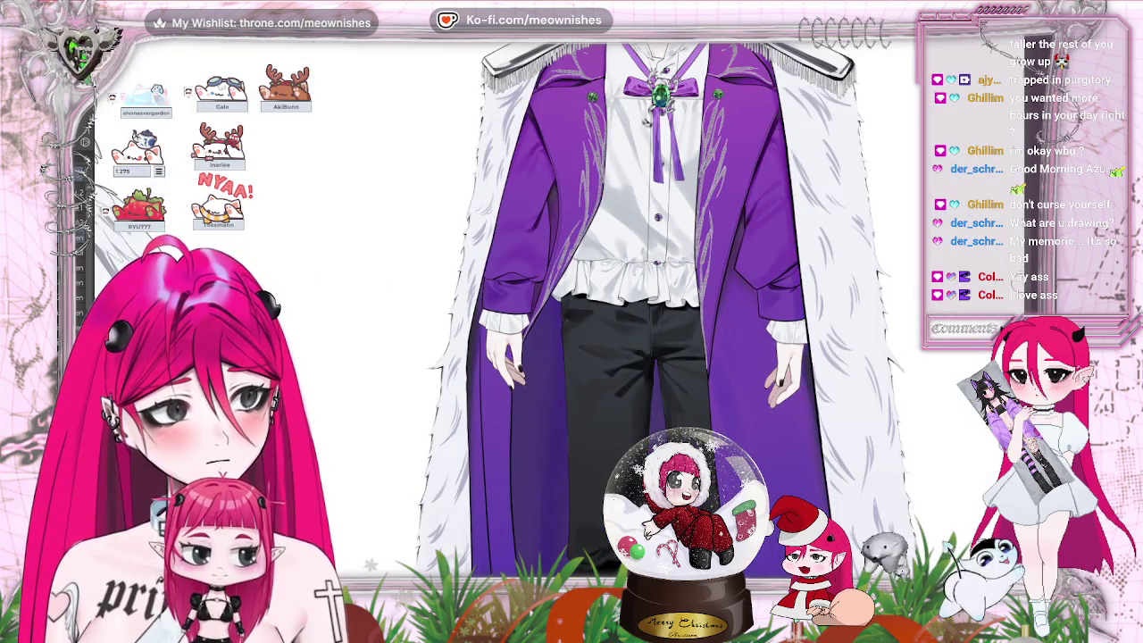
scroll(663, 310, "down", 3)
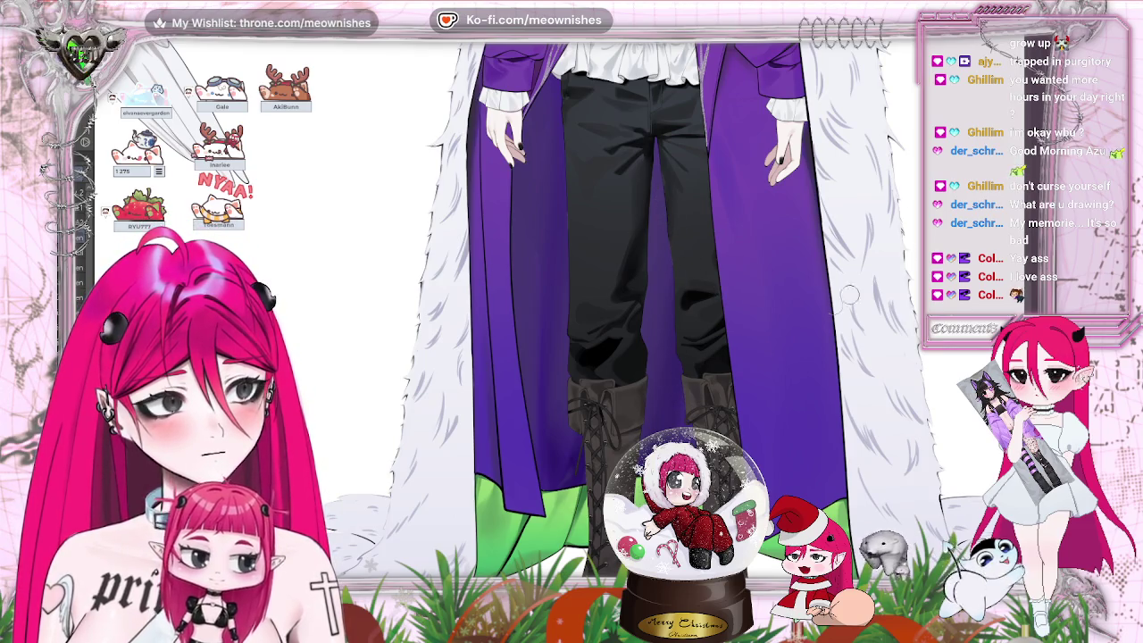
scroll(542, 304, "up", 1)
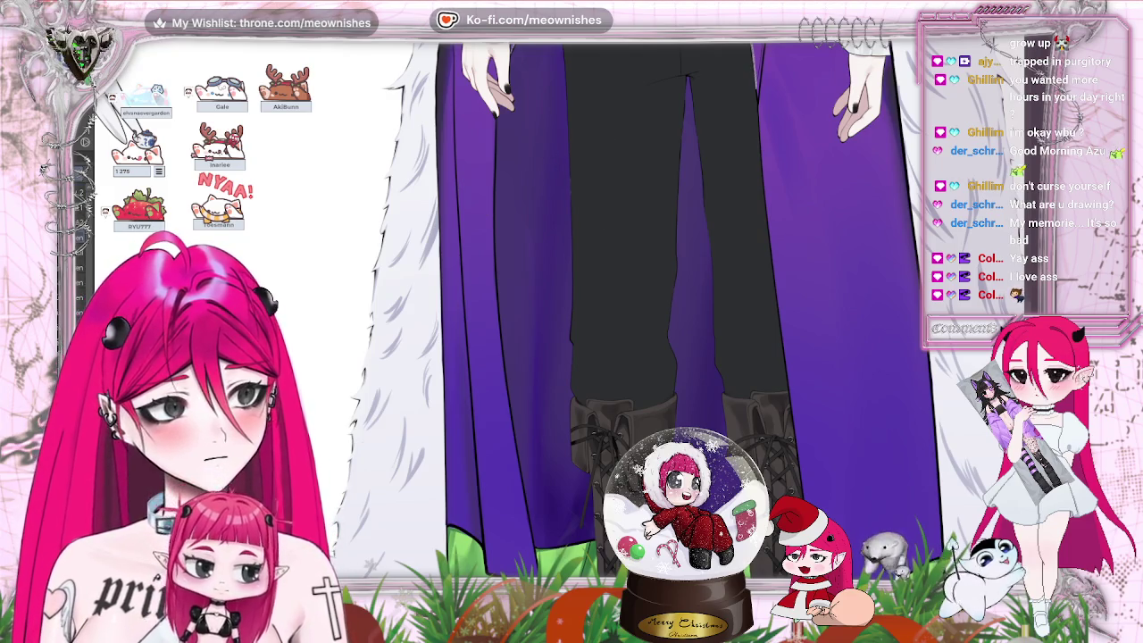
key("ctrl+z")
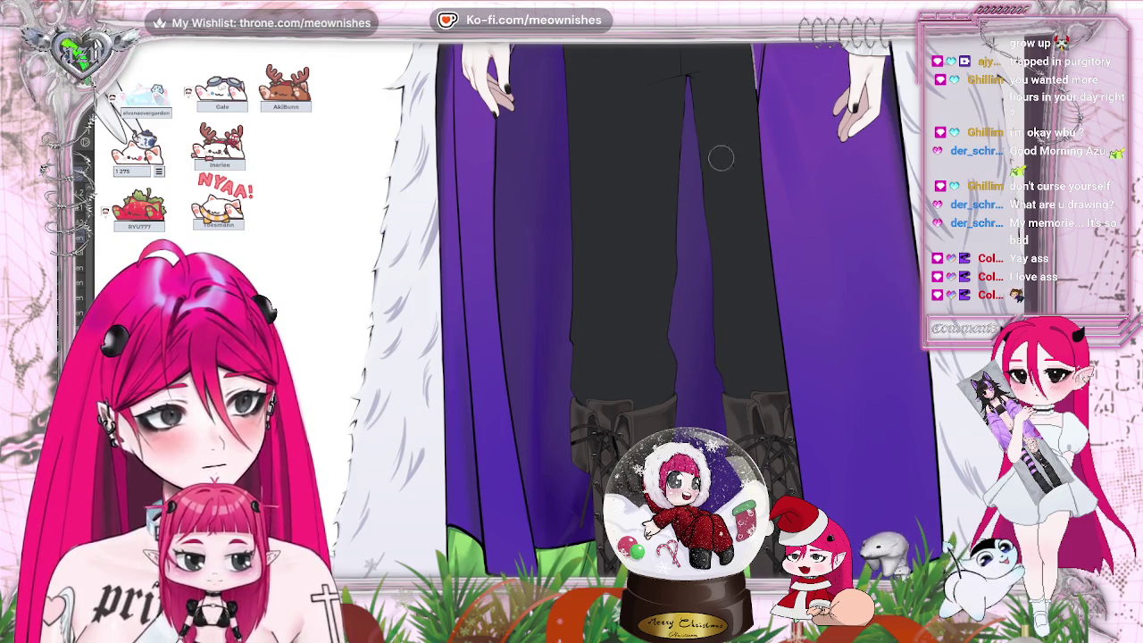
key("ctrl+y")
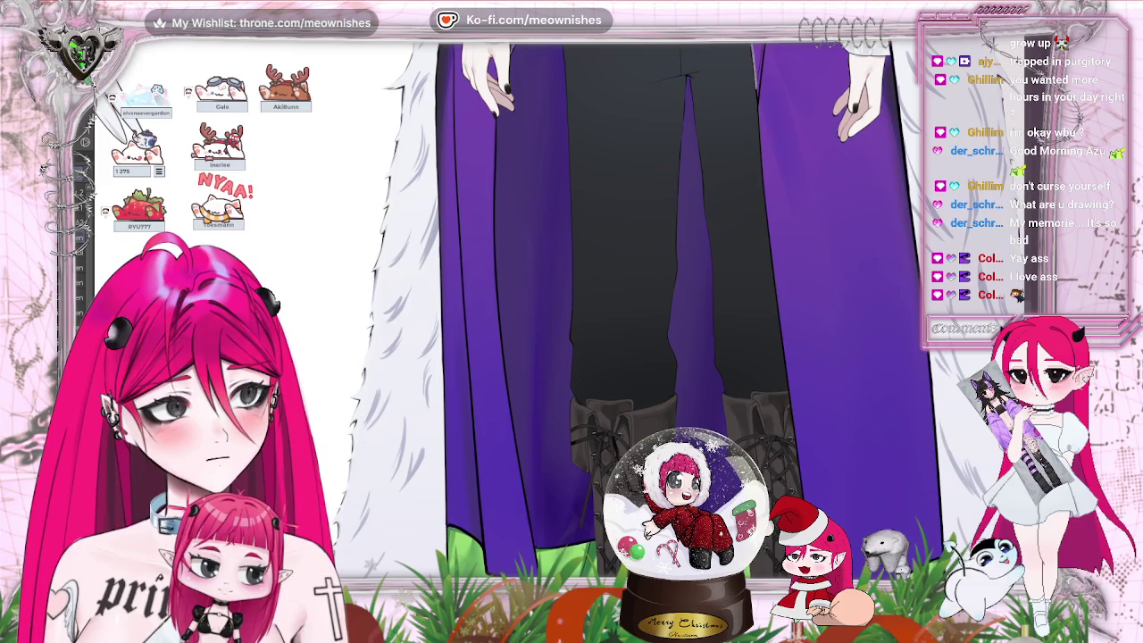
key("ctrl+y")
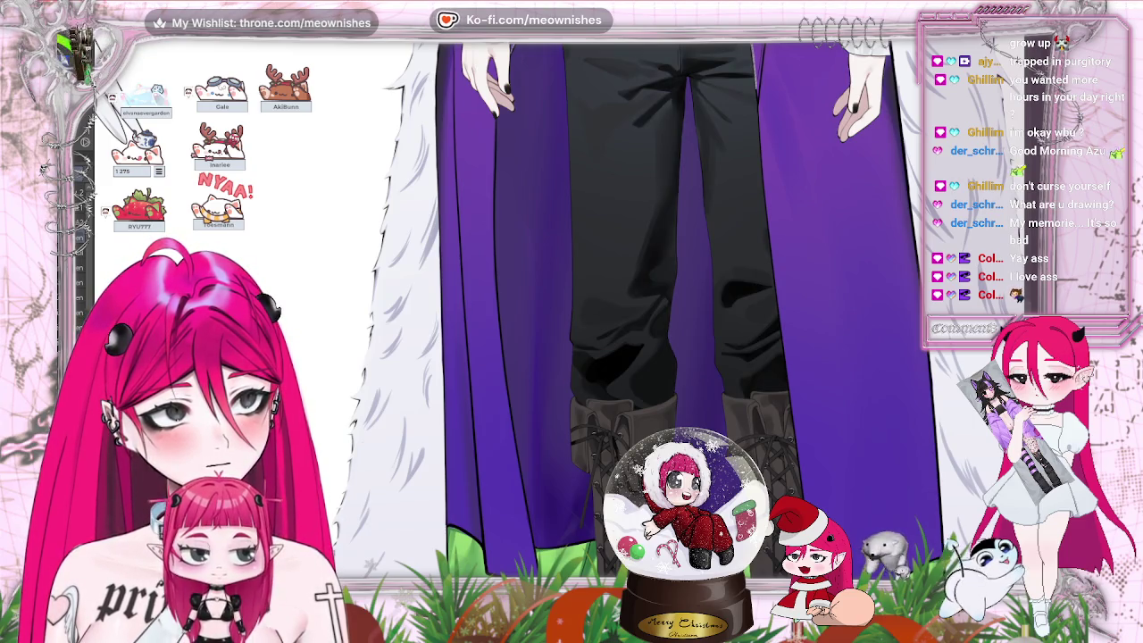
key("ctrl+0")
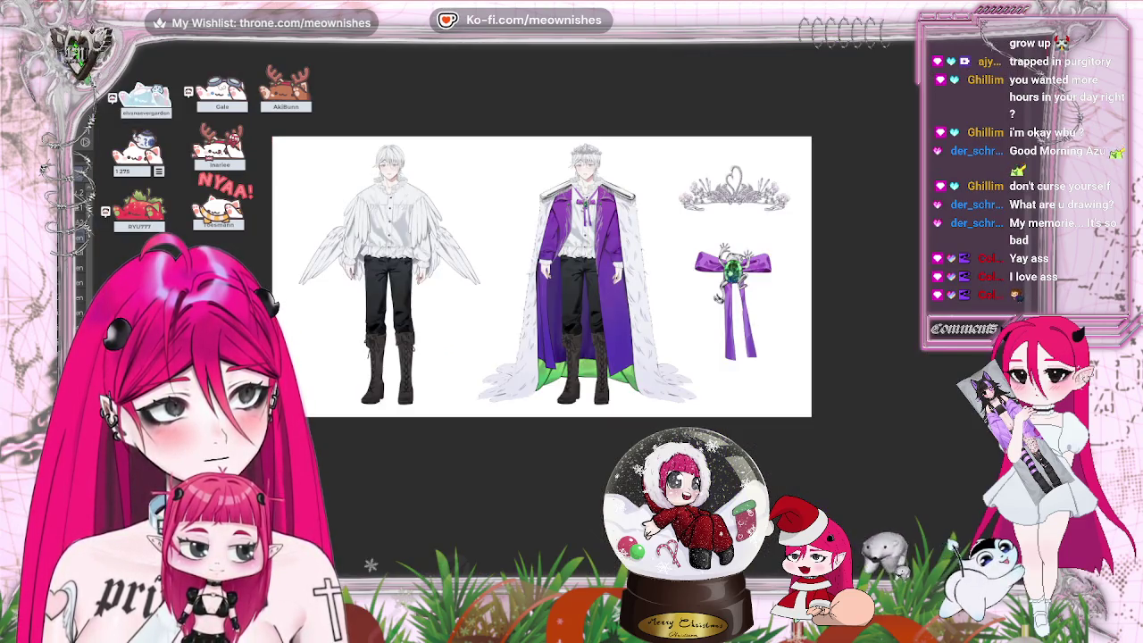
scroll(572, 295, "up", 2)
scroll(571, 295, "up", 2)
scroll(572, 295, "up", 2)
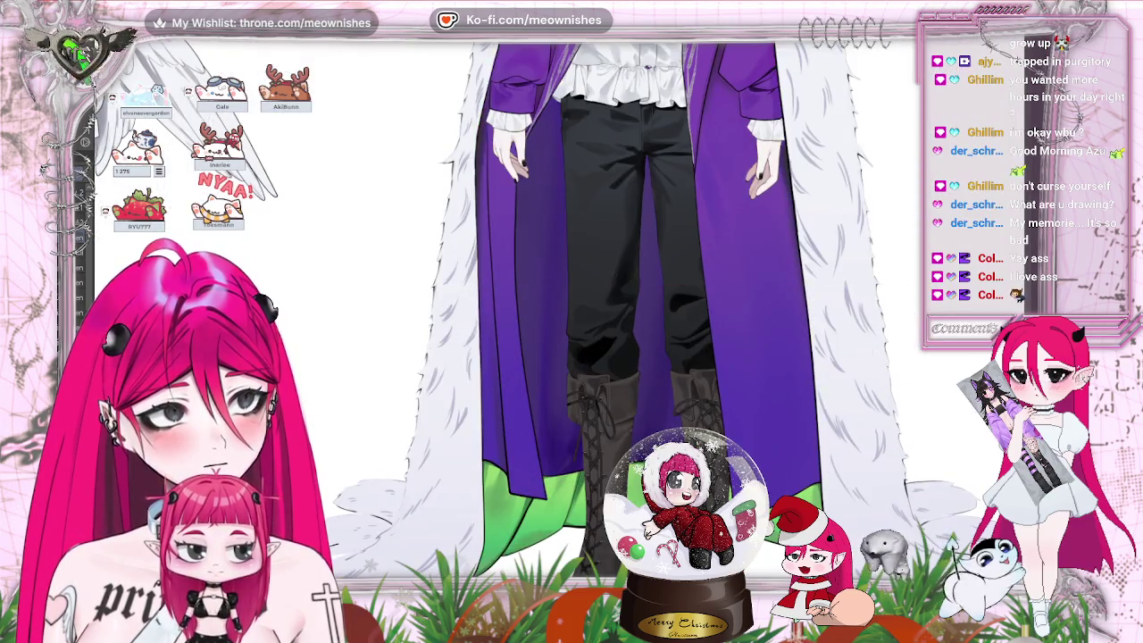
scroll(572, 295, "up", 1)
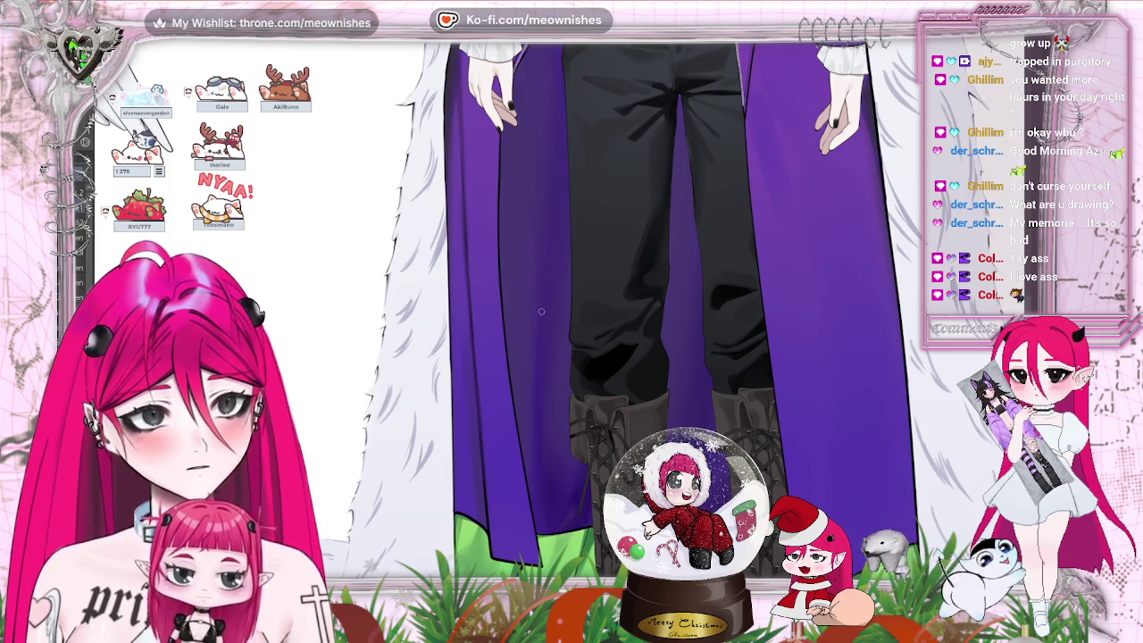
scroll(679, 303, "down", 2)
scroll(679, 304, "down", 5)
scroll(679, 304, "up", 4)
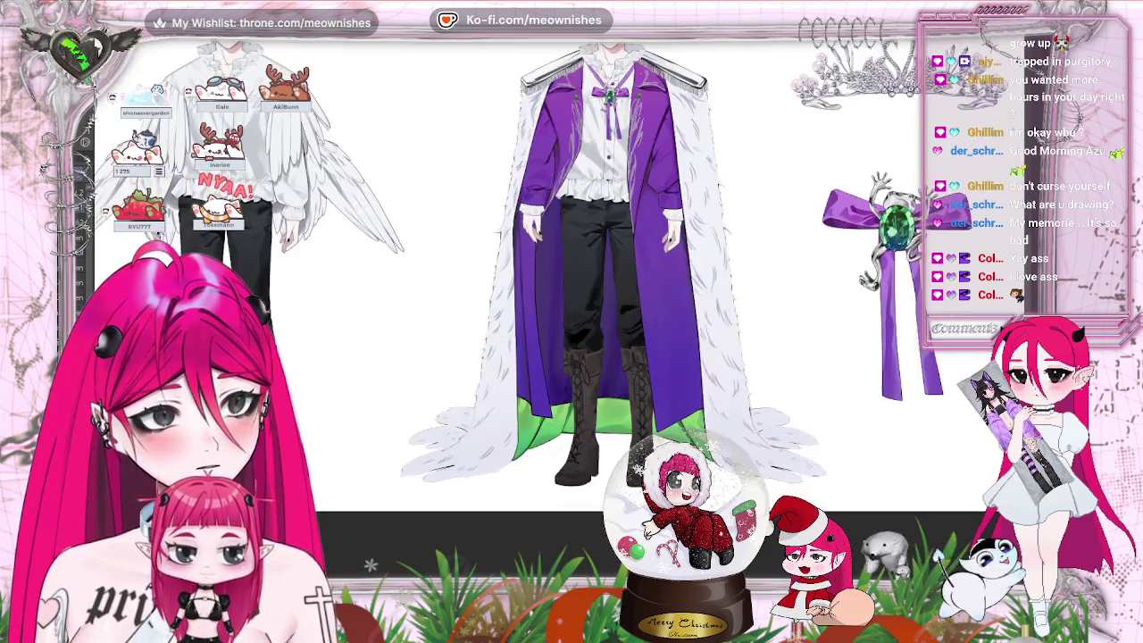
scroll(679, 304, "up", 3)
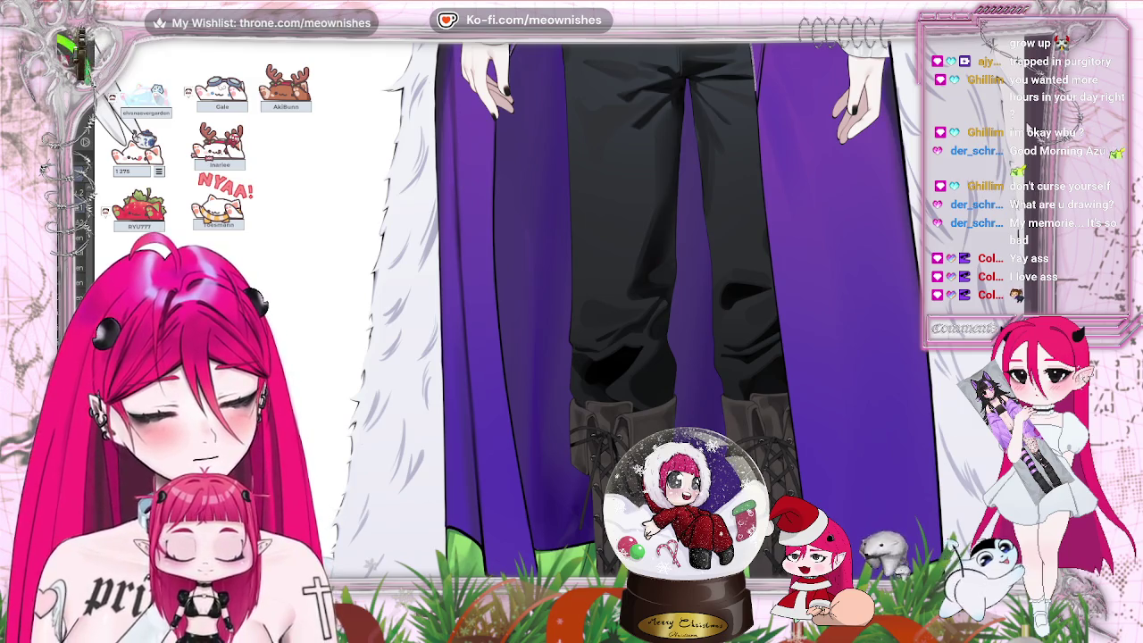
scroll(679, 304, "down", 2)
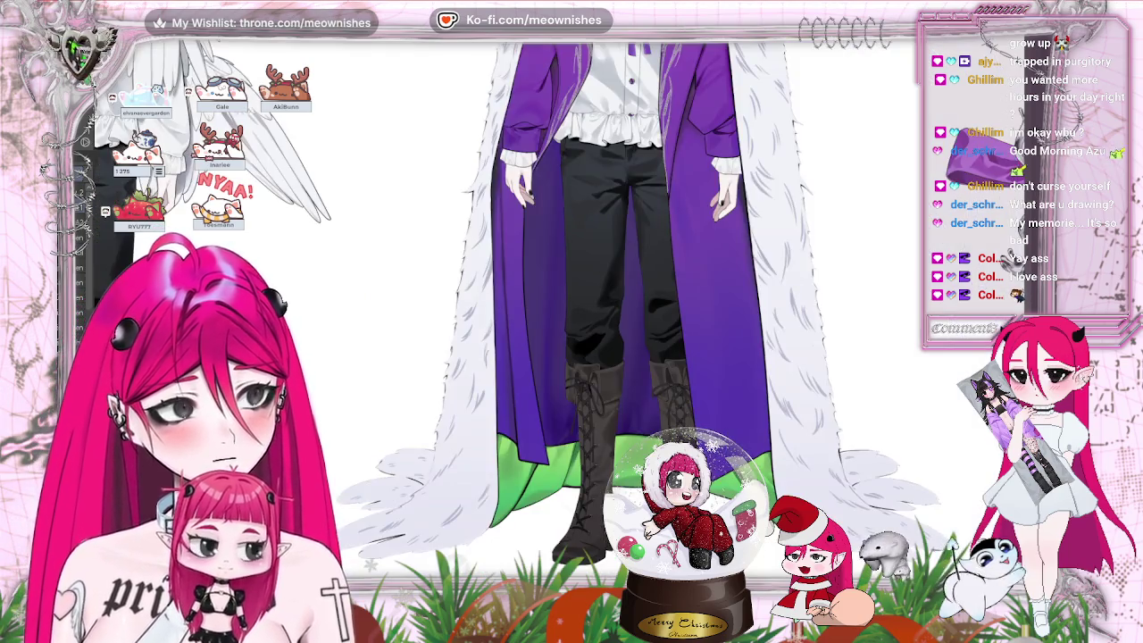
scroll(679, 304, "down", 2)
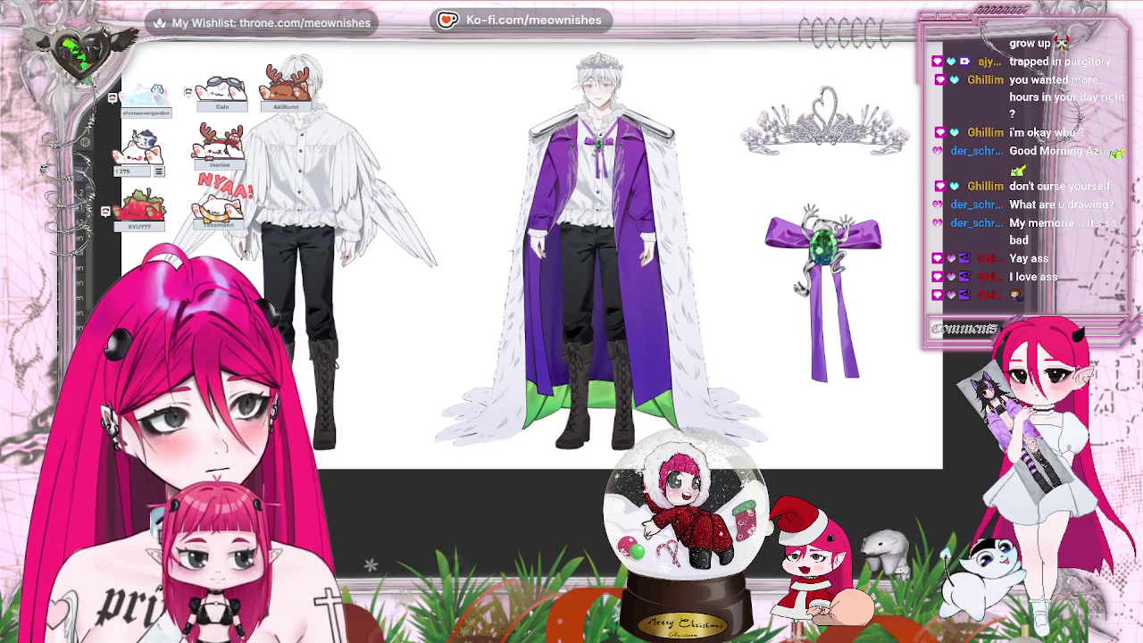
scroll(572, 313, "up", 2)
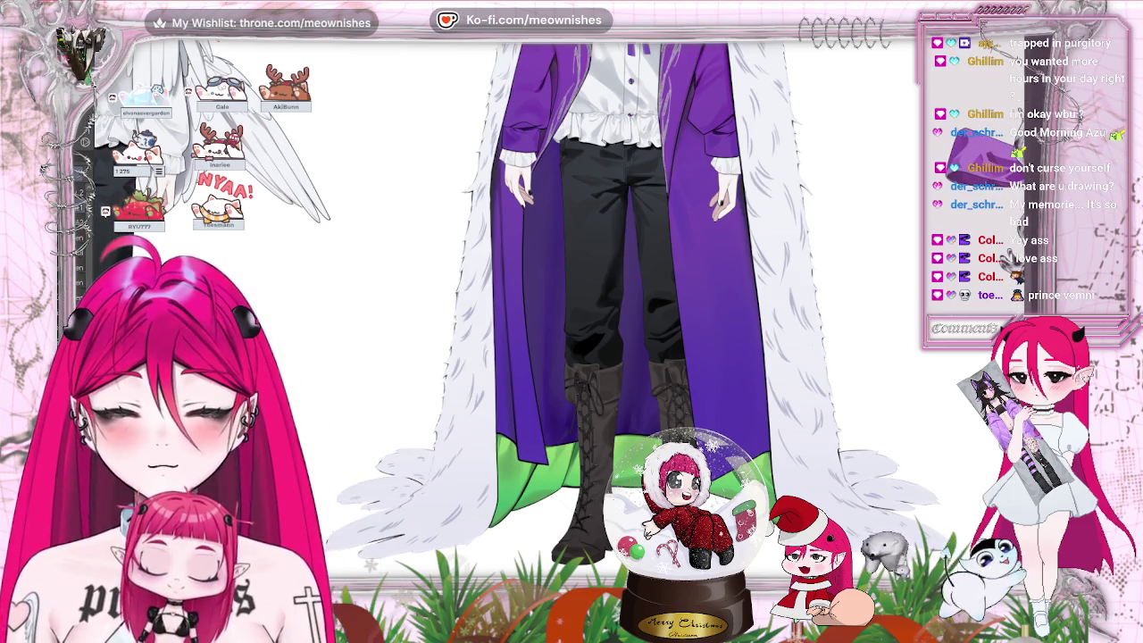
scroll(634, 312, "up", 5)
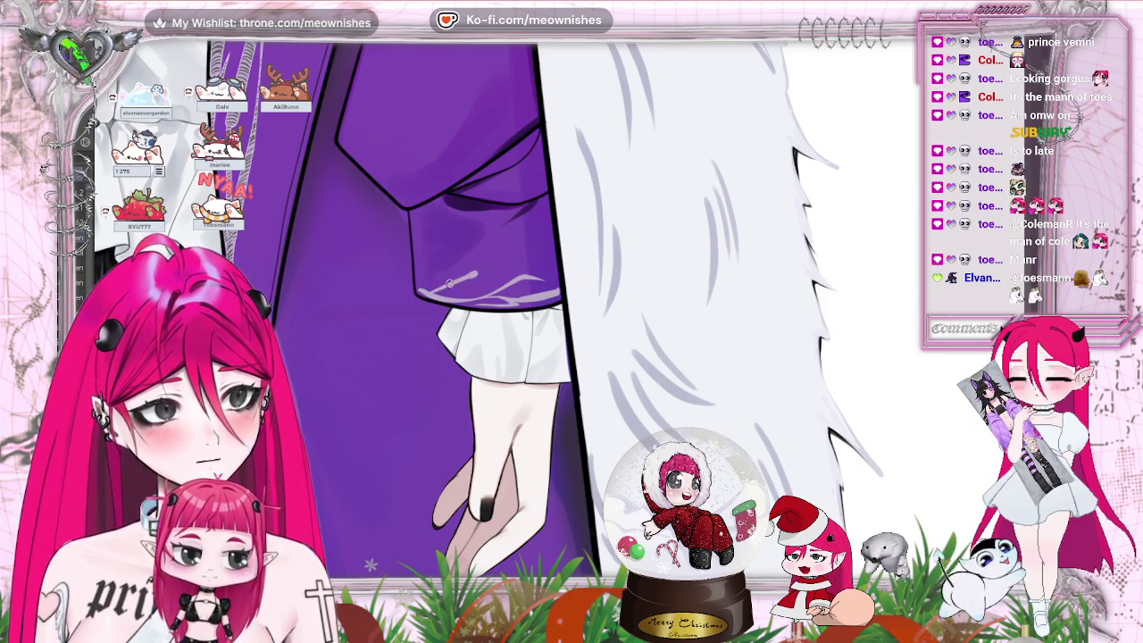
- Paint pale lavender highlight strokes along the sleeve cuff, undoing the one that overshot the outline
scroll(500, 308, "down", 5)
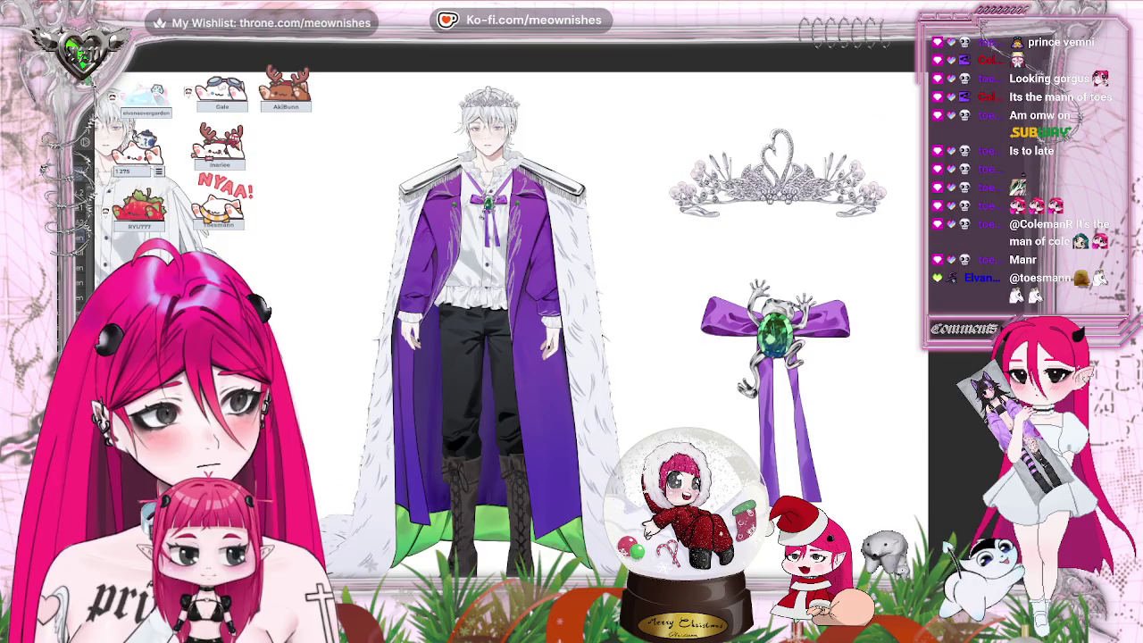
scroll(501, 308, "up", 5)
scroll(559, 316, "up", 2)
scroll(298, 293, "up", 2)
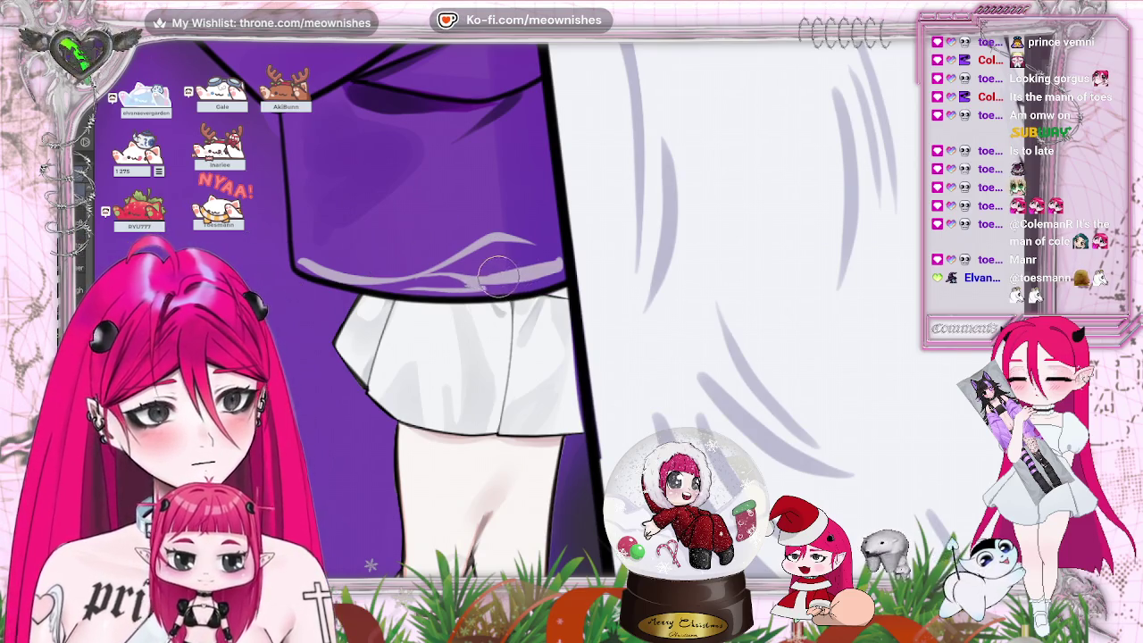
left_click_drag(483, 279, 556, 264)
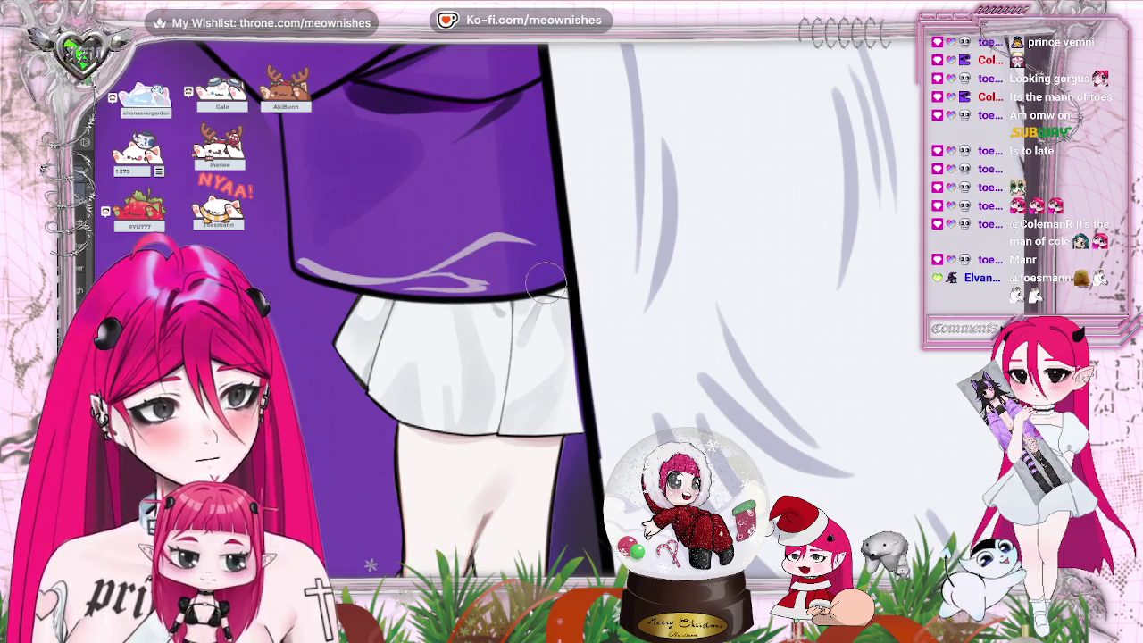
left_click_drag(425, 281, 553, 270)
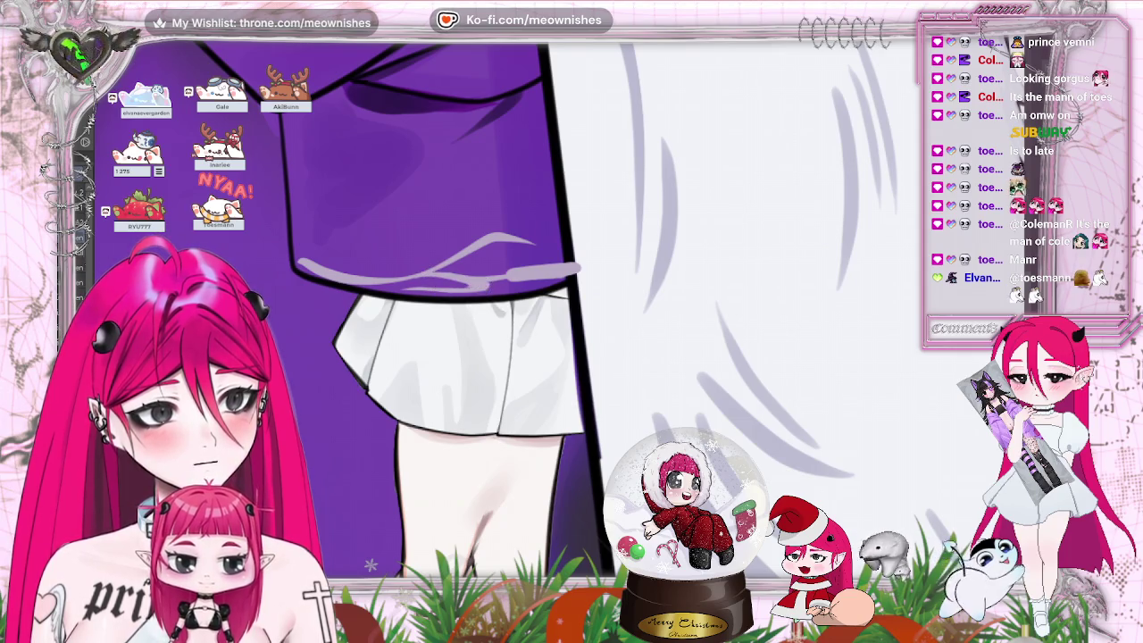
key("ctrl+z")
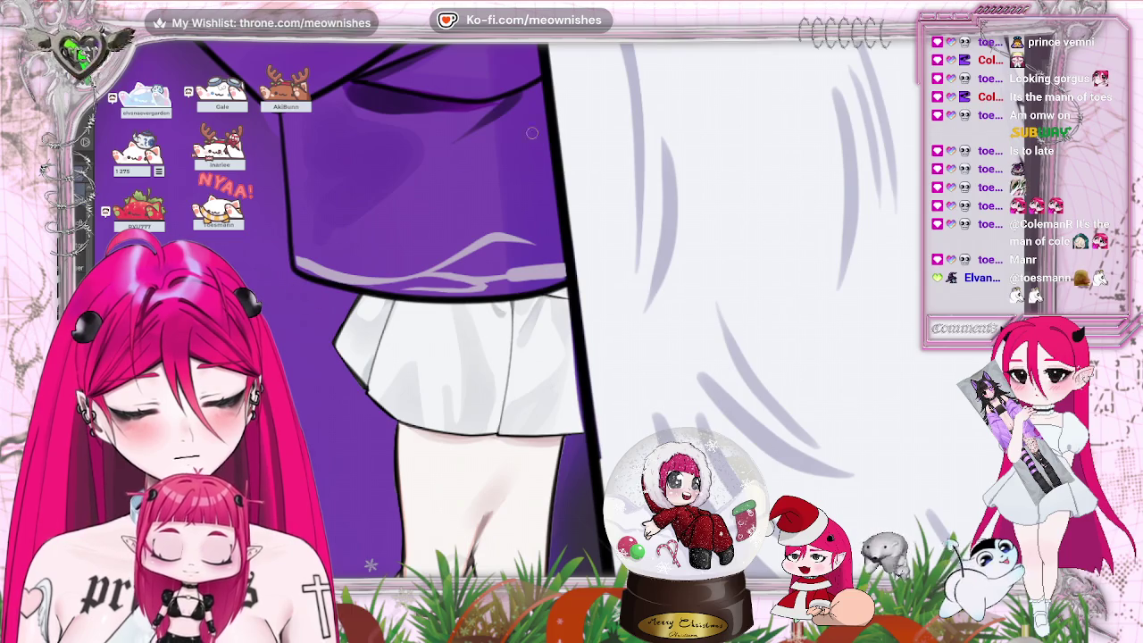
- Zoom out to check the whole character sheet
key("ctrl+0")
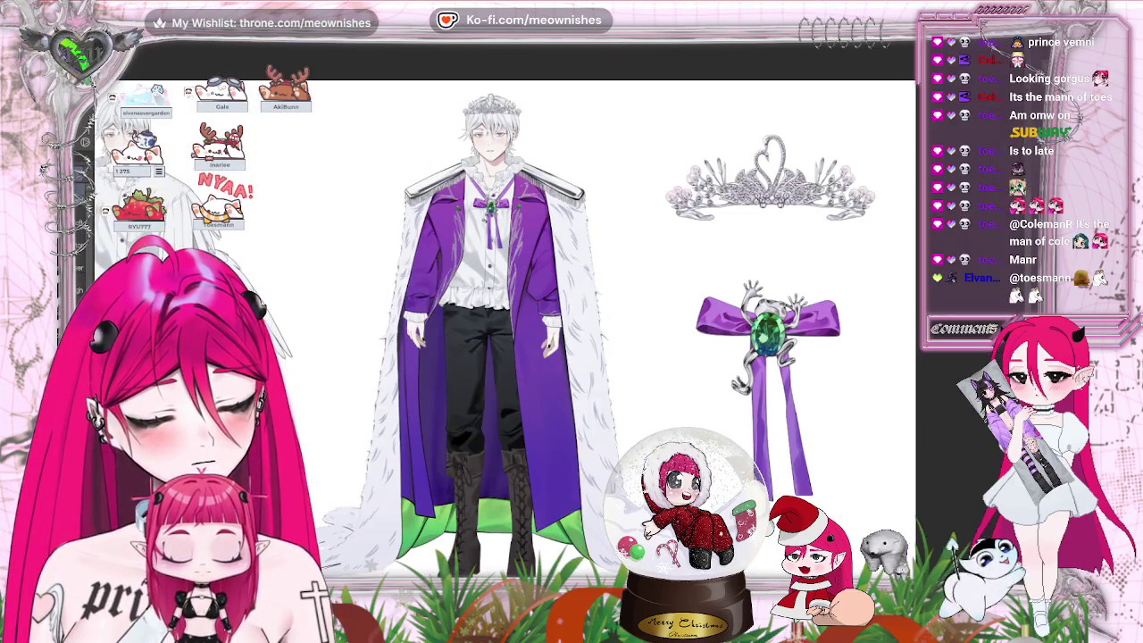
scroll(350, 277, "up", 3)
scroll(350, 277, "up", 3)
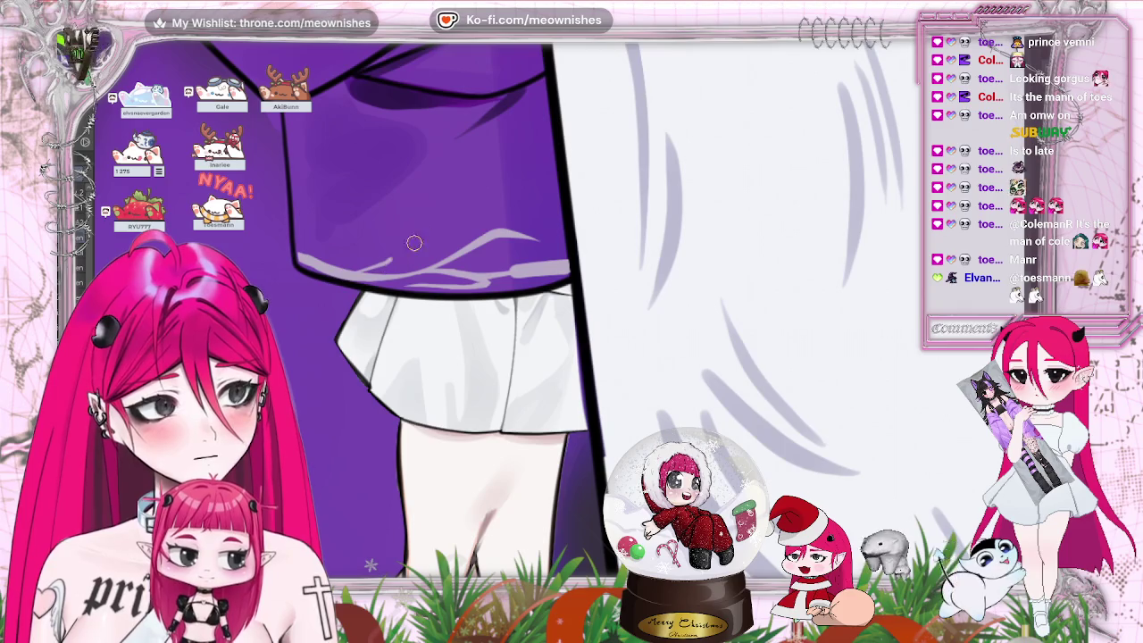
key("ctrl+0")
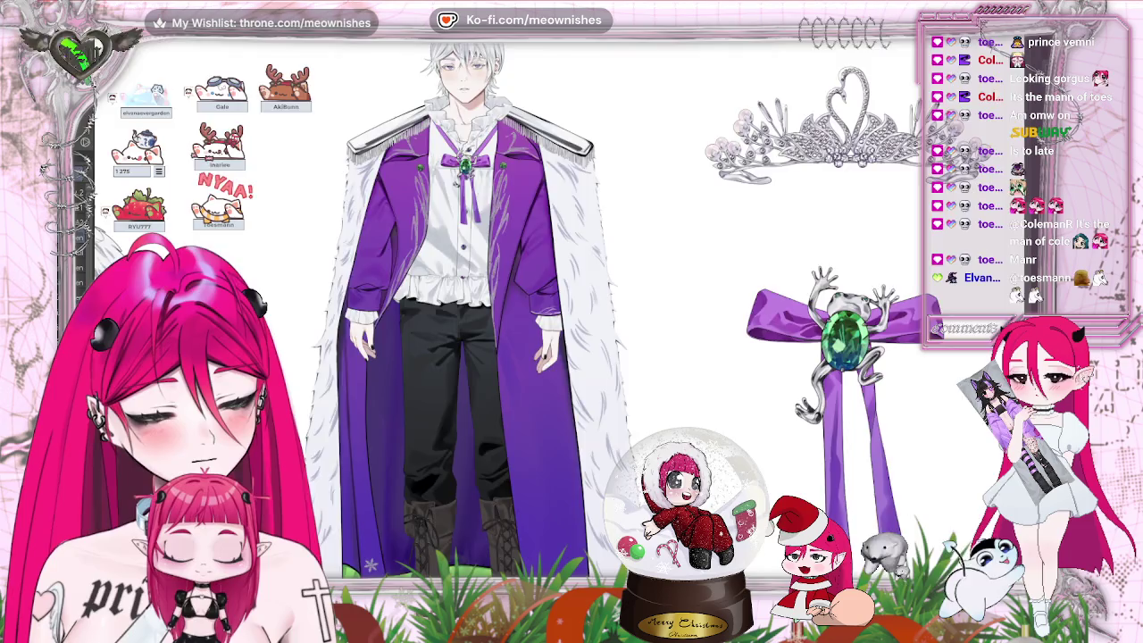
- Move to the other sleeve and add a pale lavender highlight stroke along its cuff
scroll(501, 304, "down", 3)
scroll(536, 393, "up", 5)
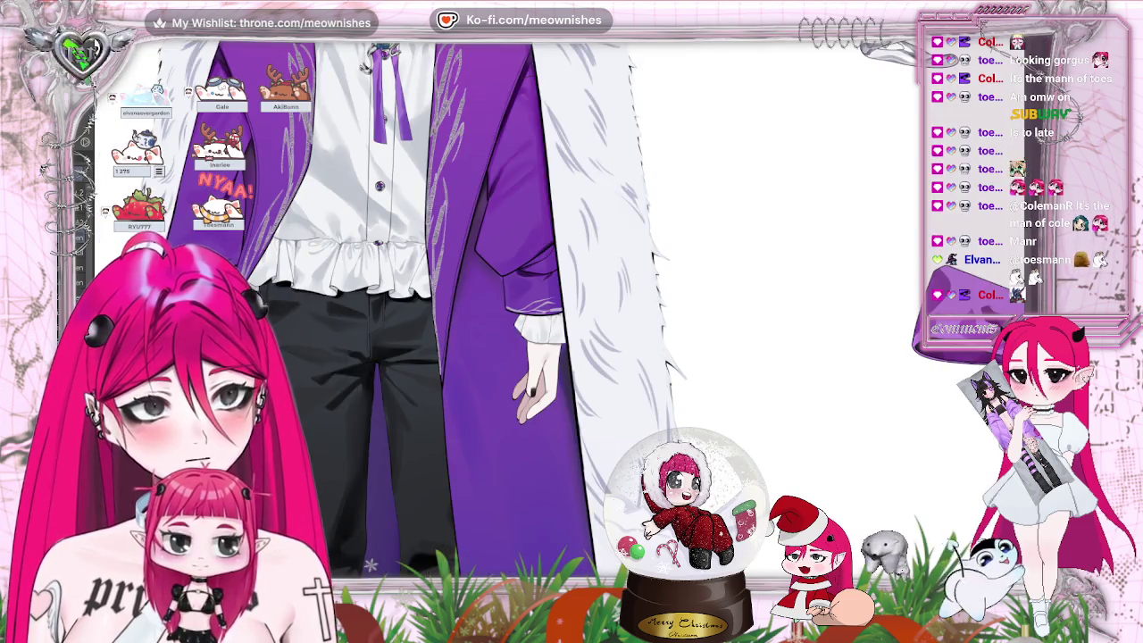
scroll(536, 393, "up", 2)
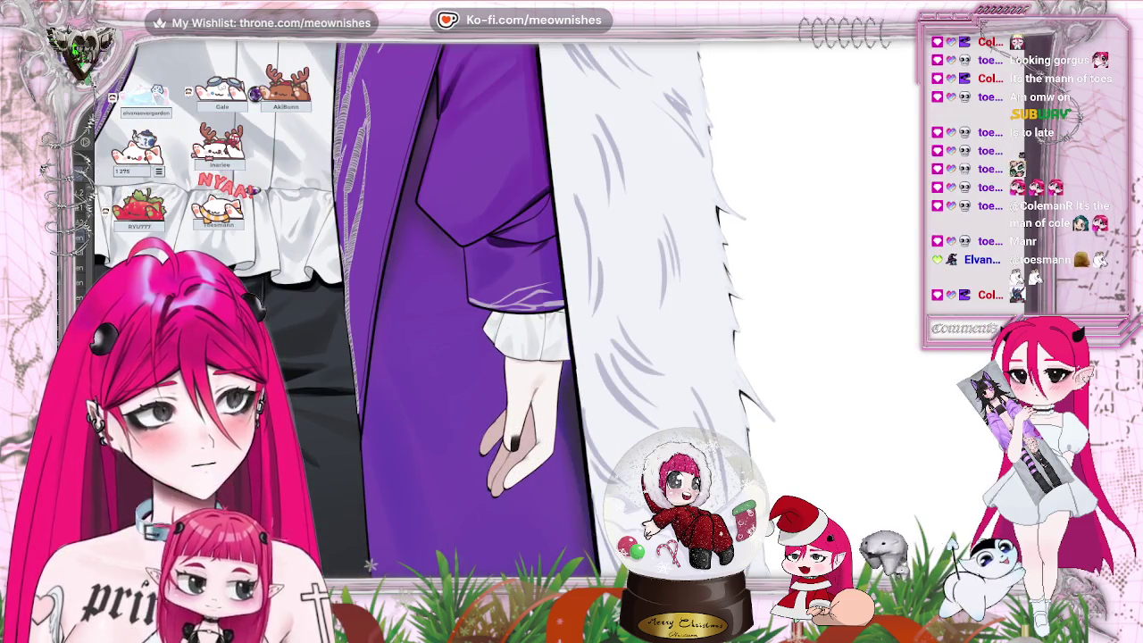
scroll(571, 304, "left", 5)
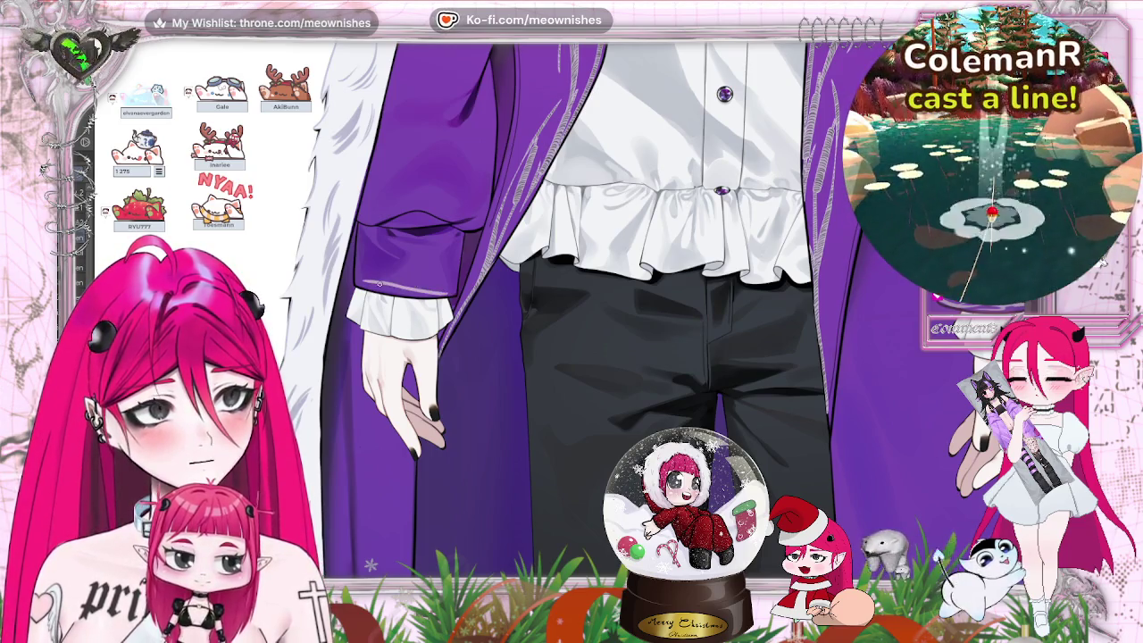
left_click_drag(356, 284, 386, 286)
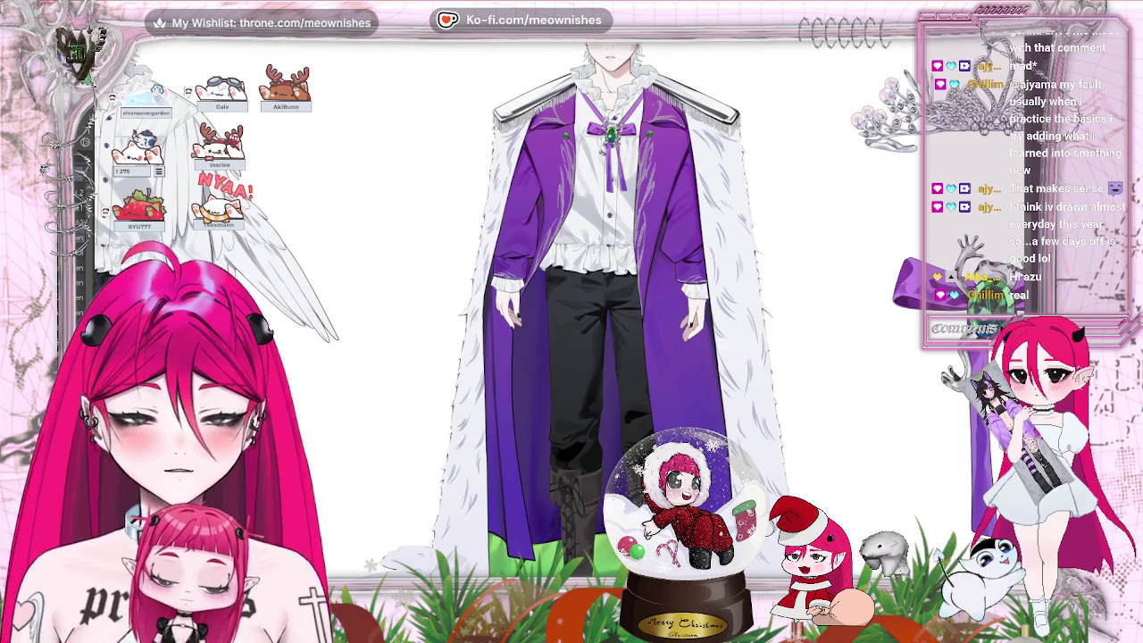
- Pan from the boots up to the fur-trimmed coat front, hands and trousers
scroll(616, 268, "down", 2)
scroll(616, 268, "down", 3)
scroll(617, 268, "down", 3)
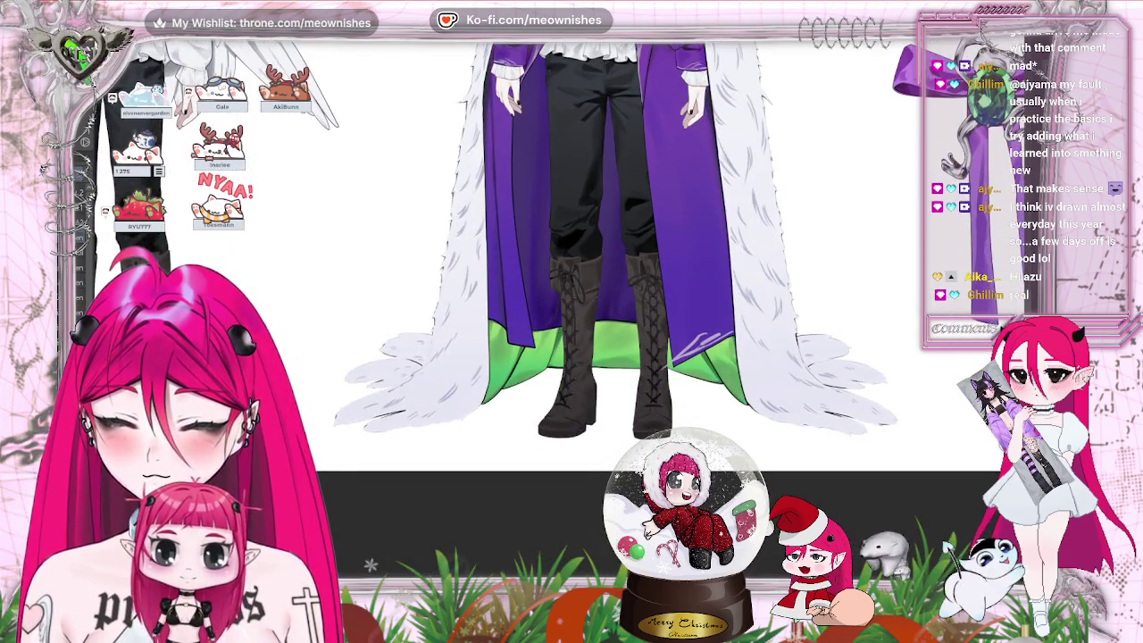
scroll(567, 317, "up", 2)
scroll(607, 268, "right", 3)
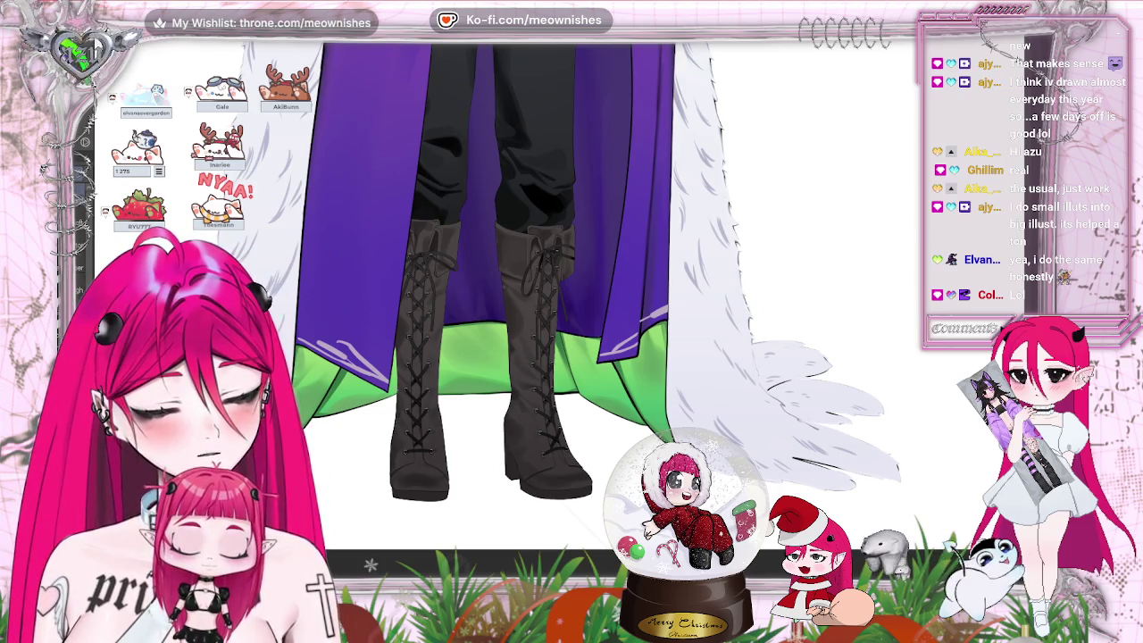
scroll(608, 268, "left", 3)
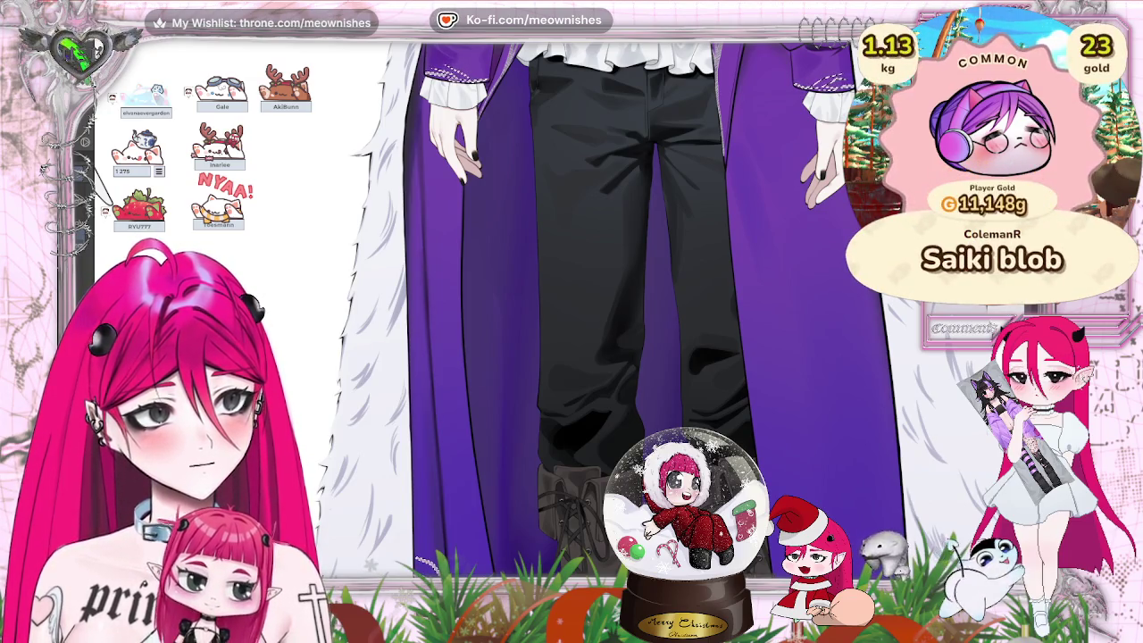
- Expand the selected area outward by 1 px with Ctrl+Shift+E
key("ctrl+shift+e")
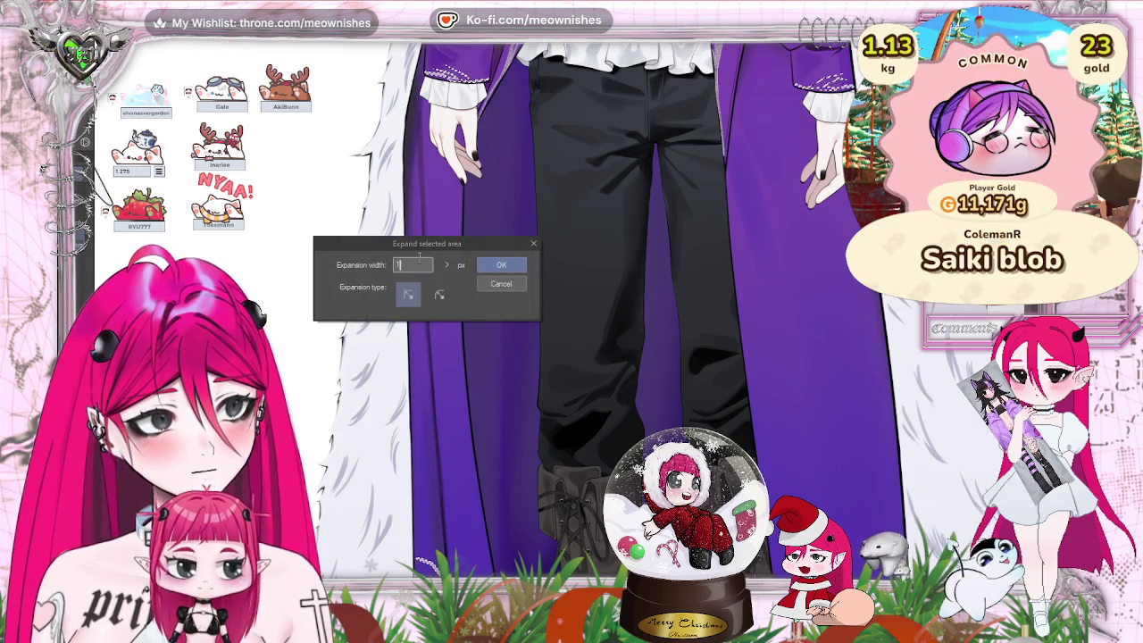
key("Return")
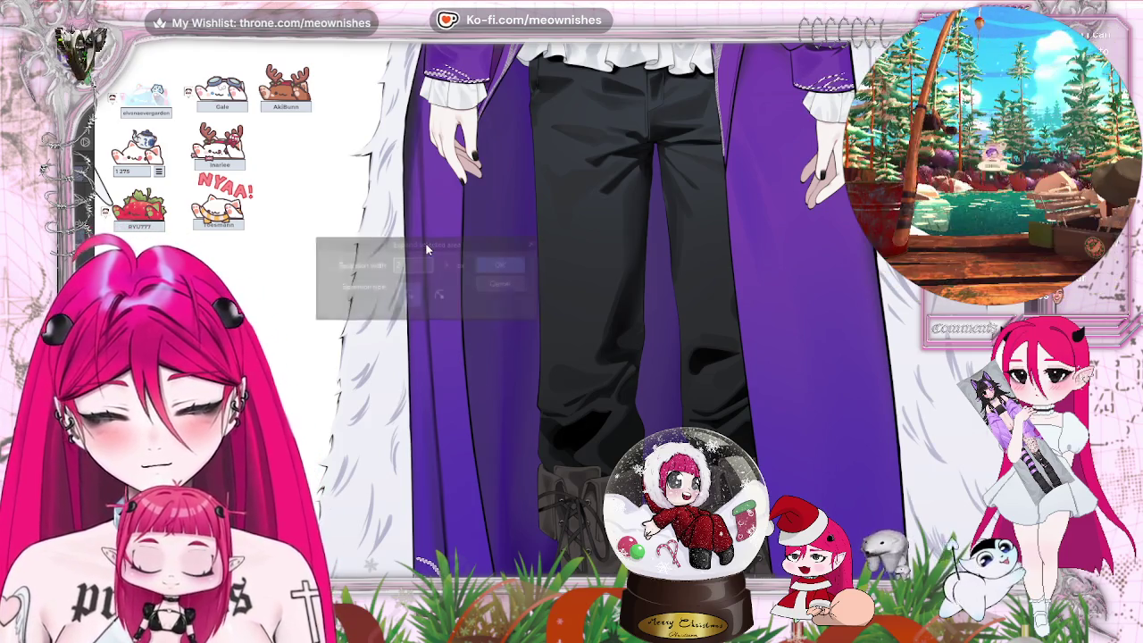
scroll(426, 245, "up", 6)
scroll(459, 336, "up", 2)
scroll(459, 336, "up", 3)
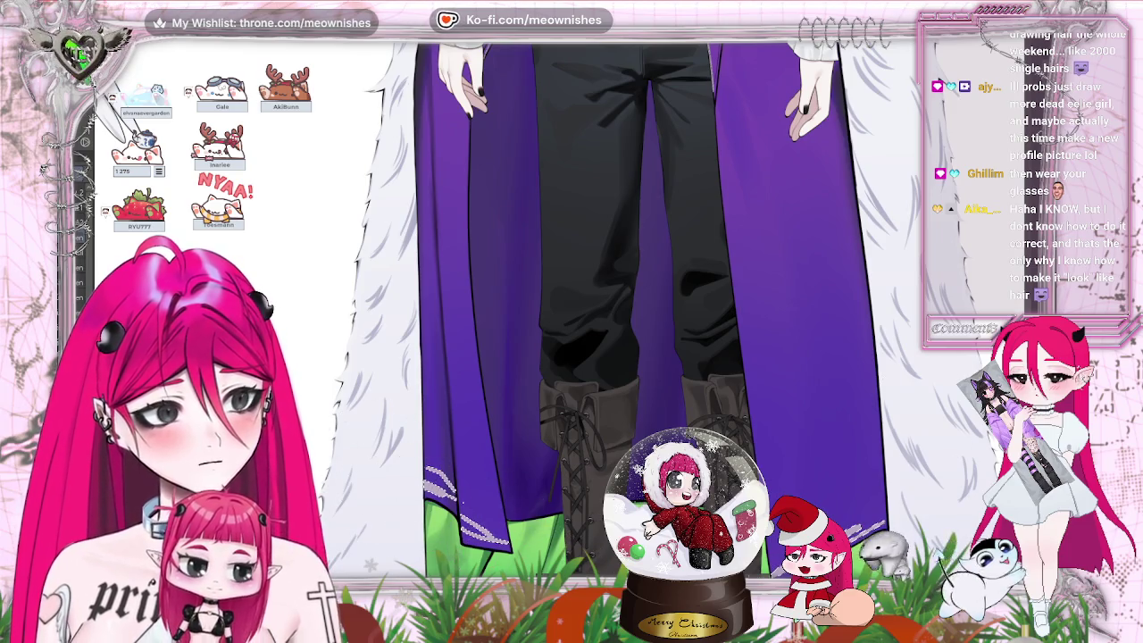
- Fit the outfit in view, then zoom in on the left sleeve cuff and hand
scroll(383, 485, "up", 3)
scroll(447, 322, "up", 3)
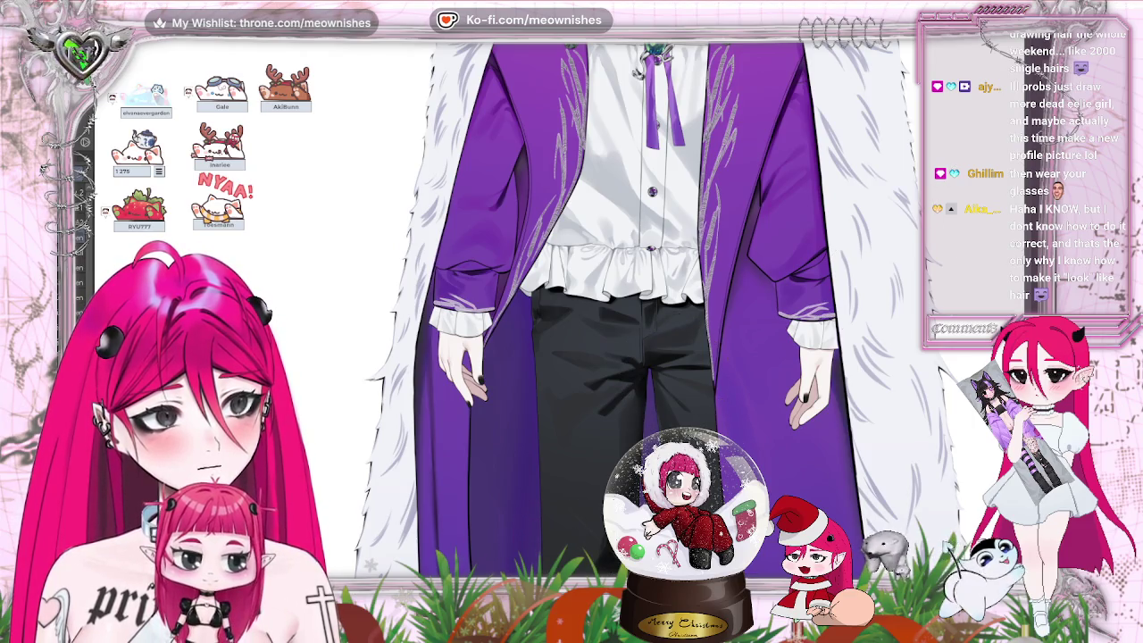
key("ctrl+0")
scroll(773, 340, "up", 2)
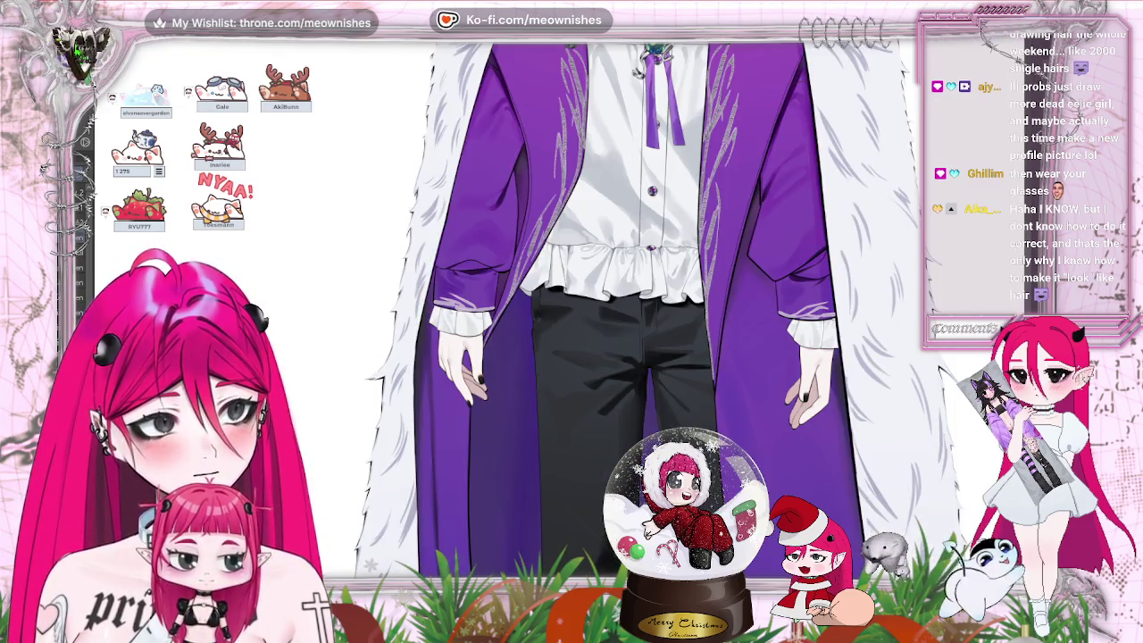
scroll(773, 339, "up", 1)
scroll(773, 339, "up", 1)
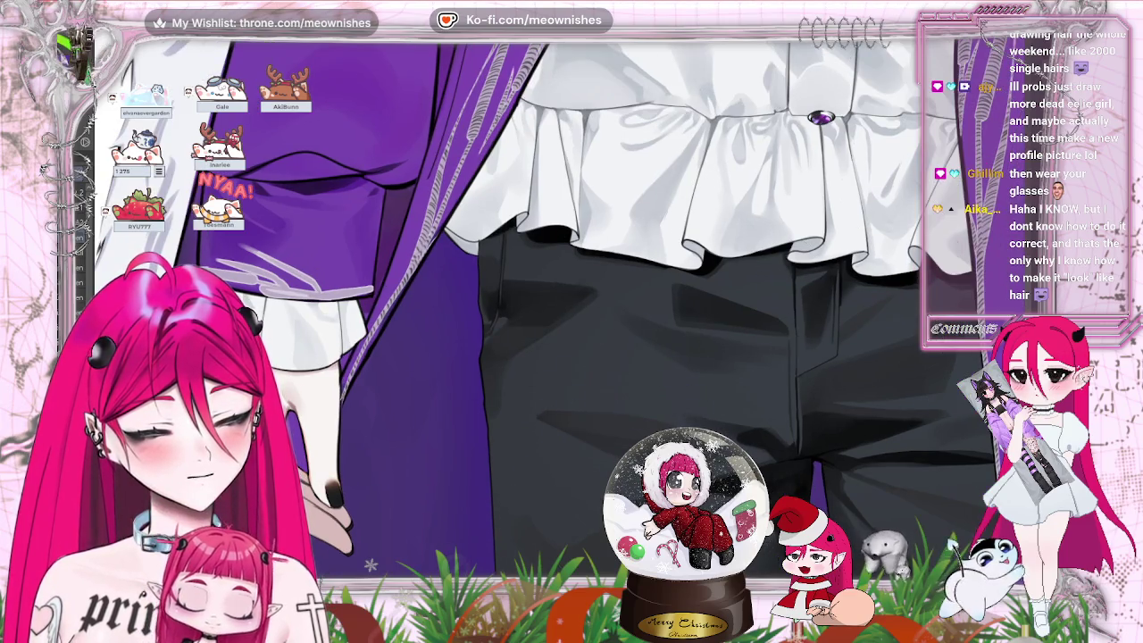
scroll(571, 313, "down", 1)
scroll(572, 312, "up", 1)
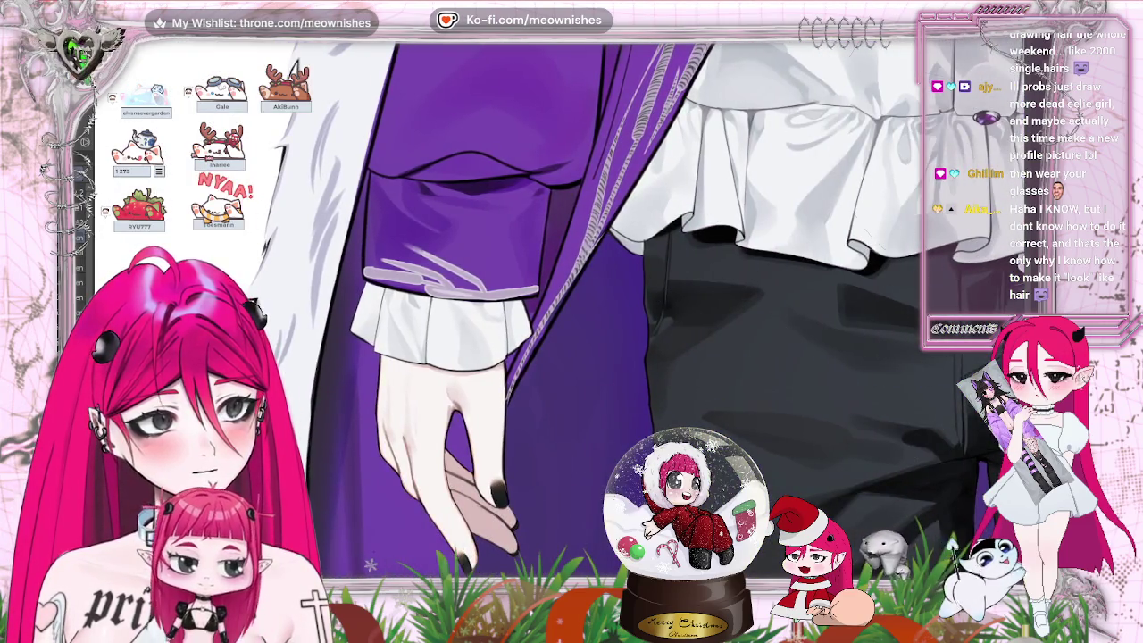
scroll(549, 309, "up", 1)
scroll(550, 309, "up", 1)
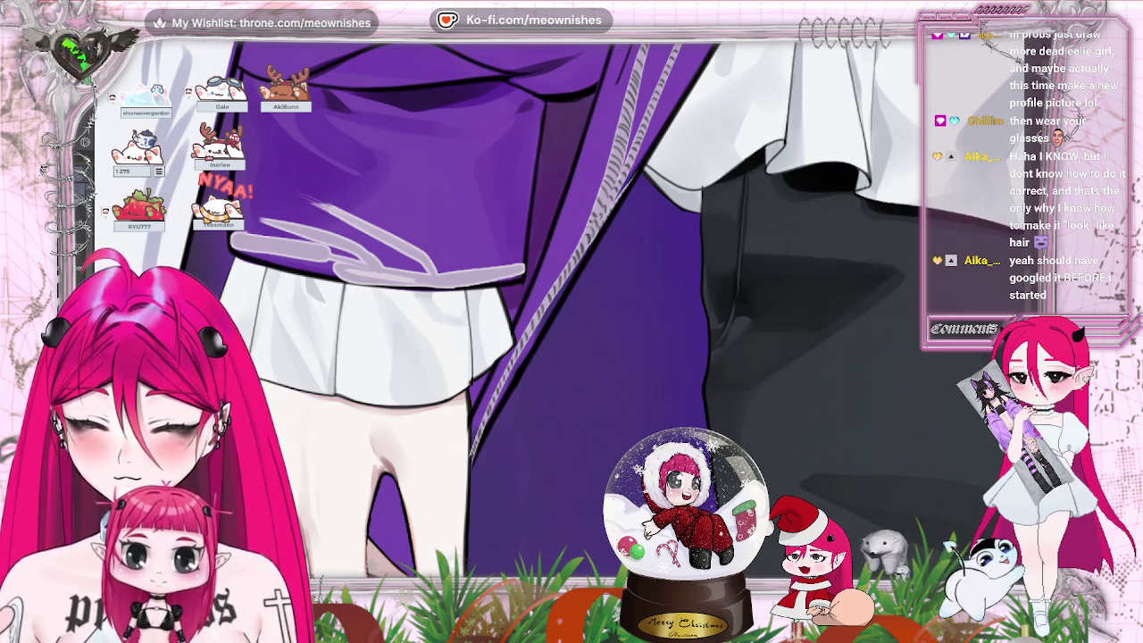
- Compare the cuff's lavender drawstring stroke via undo/redo, mirror the view, and keep the stroke
key("ctrl+z")
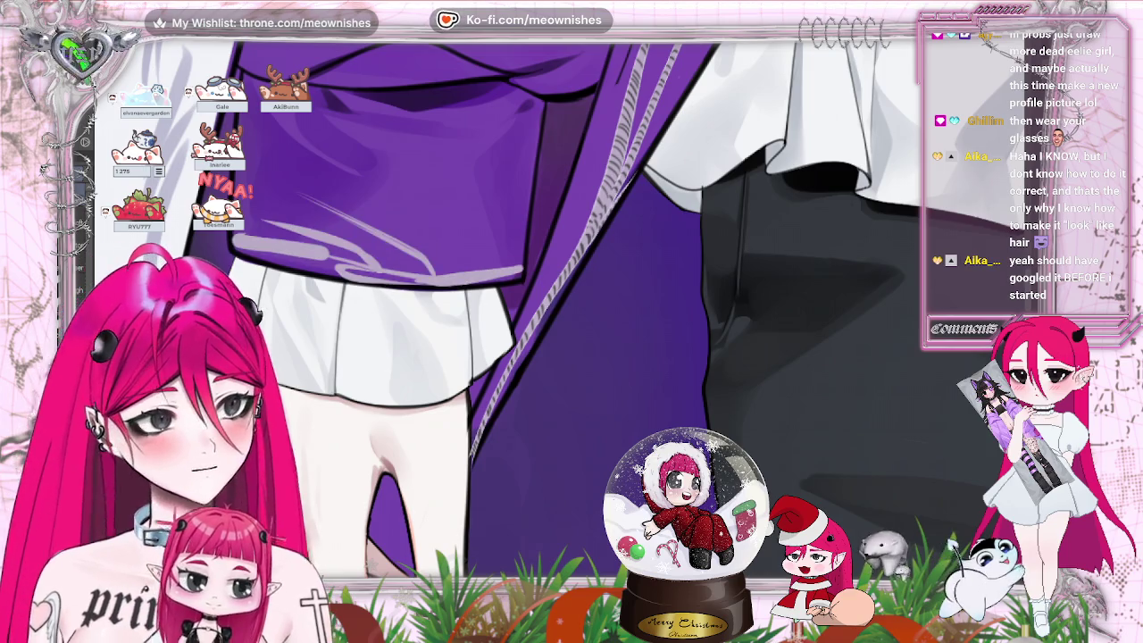
key("ctrl+z")
key("ctrl+y")
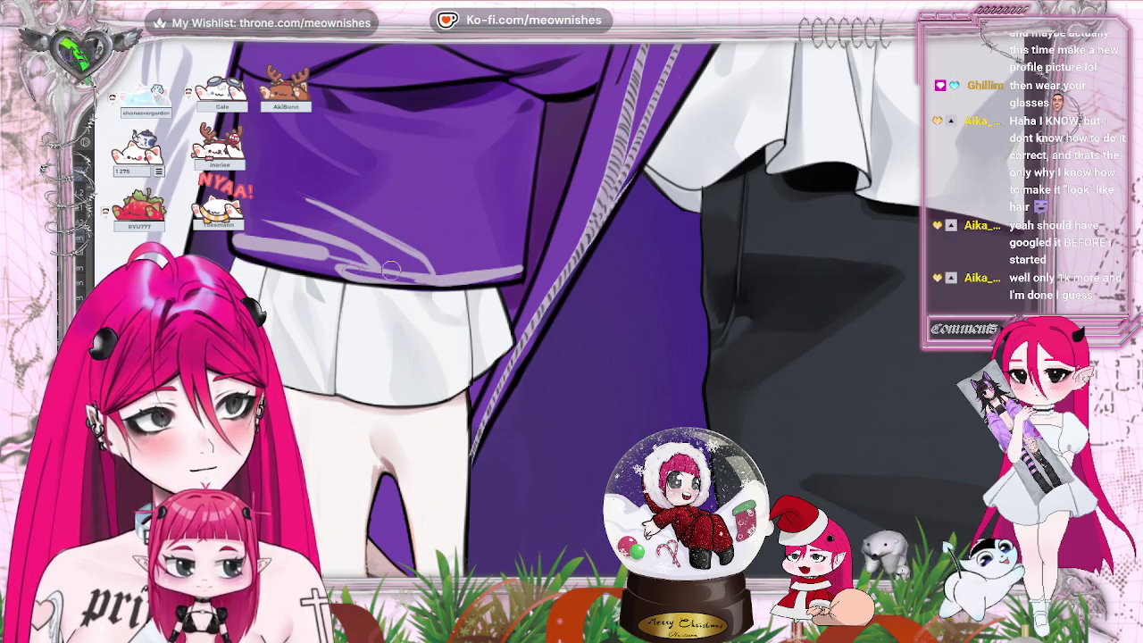
key("m")
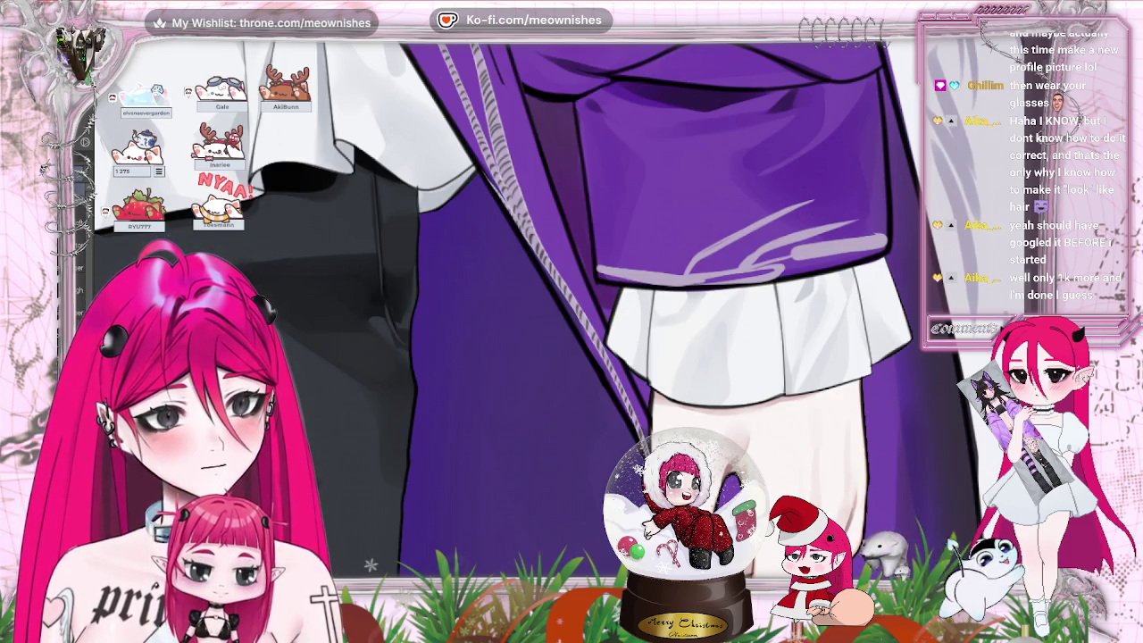
key("ctrl+z")
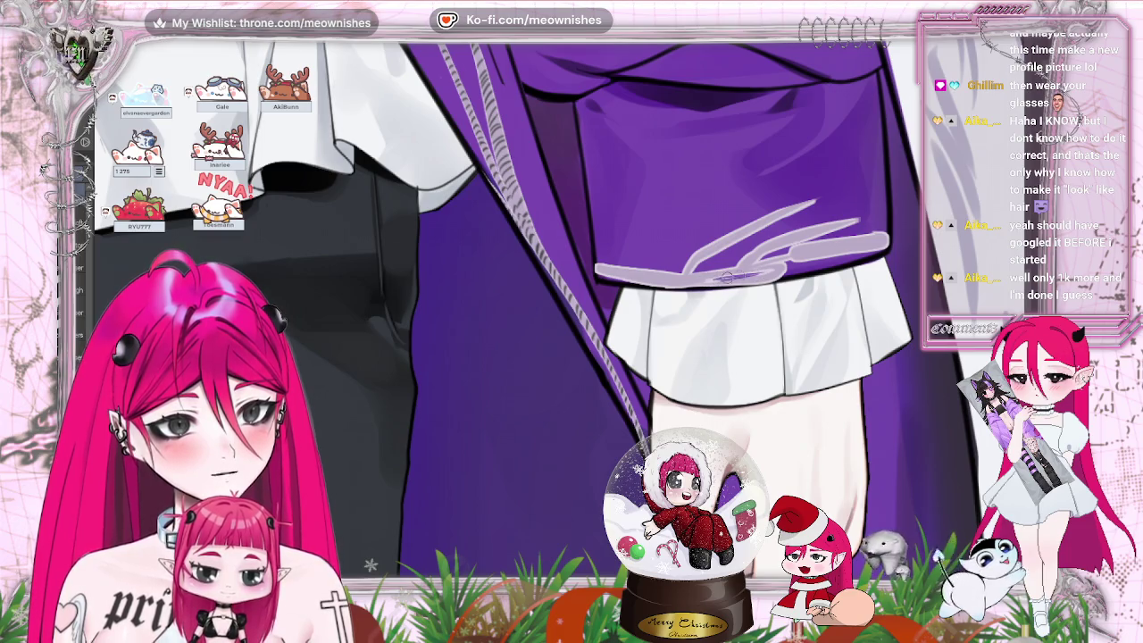
- Pan away from the sleeve cuff down to the black trousers, laced boots and green-lined hem
mouse_move(741, 268)
left_mouse_down()
mouse_move(438, 268)
mouse_move(670, 286)
left_mouse_up()
scroll(371, 564, "down", 1)
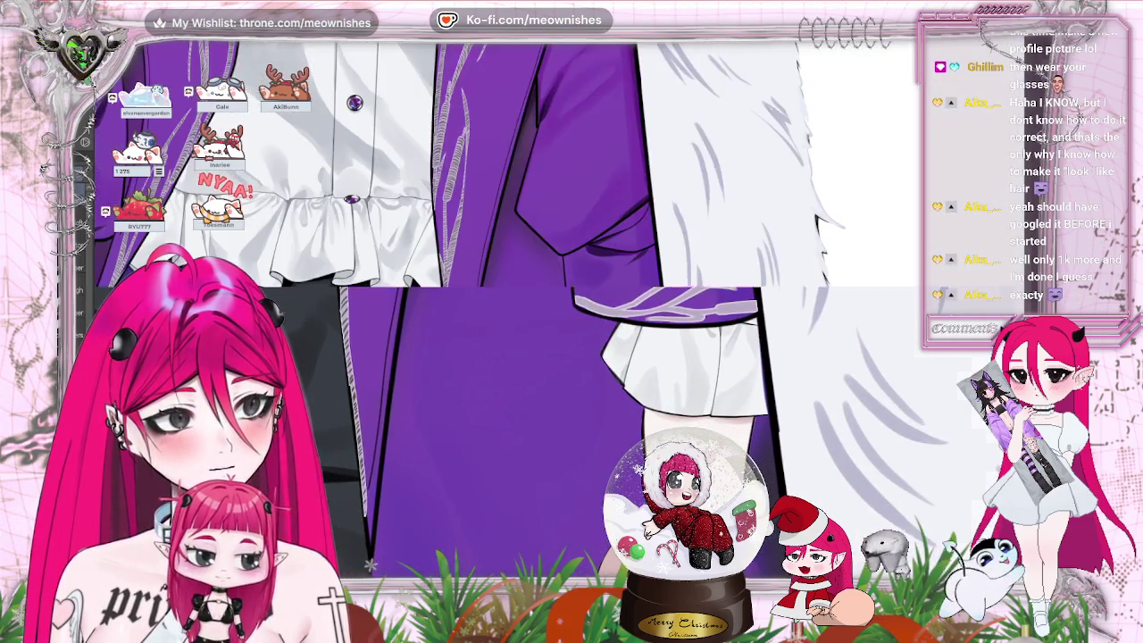
scroll(370, 565, "down", 1)
scroll(371, 564, "down", 1)
scroll(371, 565, "down", 1)
scroll(371, 565, "up", 1)
scroll(371, 565, "up", 1)
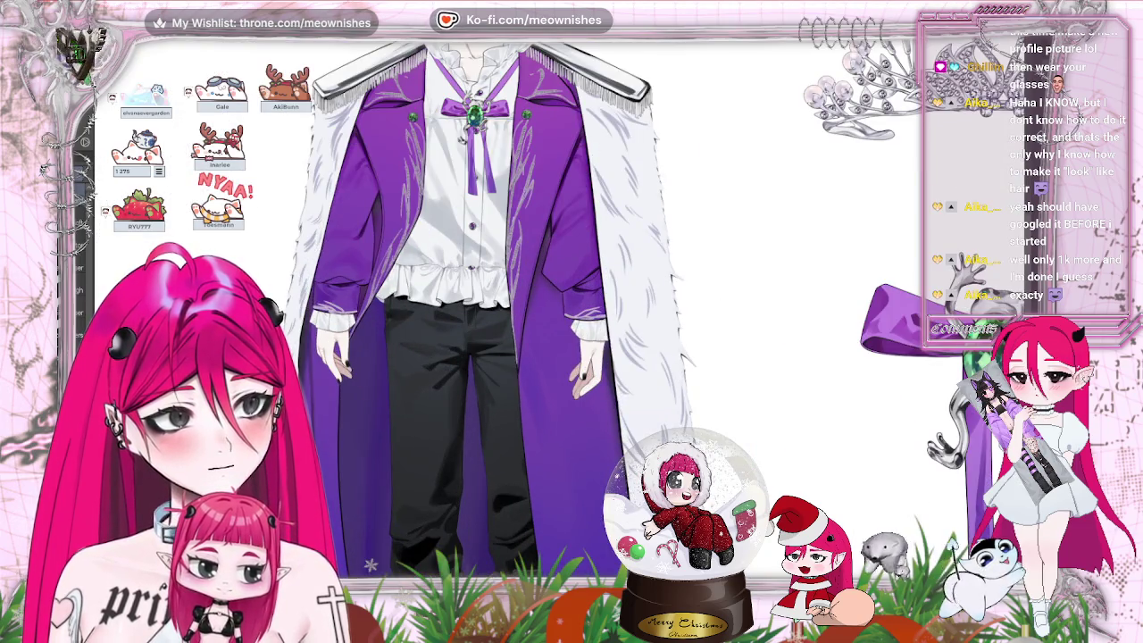
scroll(371, 565, "down", 3)
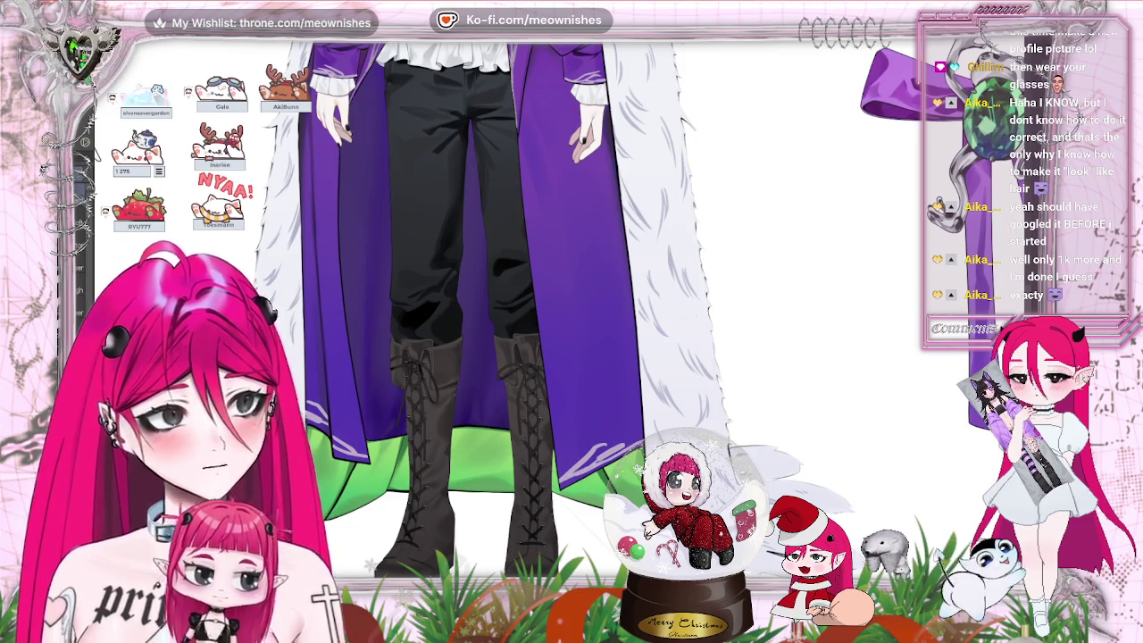
- Zoom in on the mirrored cuff and hatch dark diagonal stripes over the lavender drawstring cords
scroll(482, 313, "up", 3)
scroll(483, 313, "up", 3)
scroll(561, 316, "up", 3)
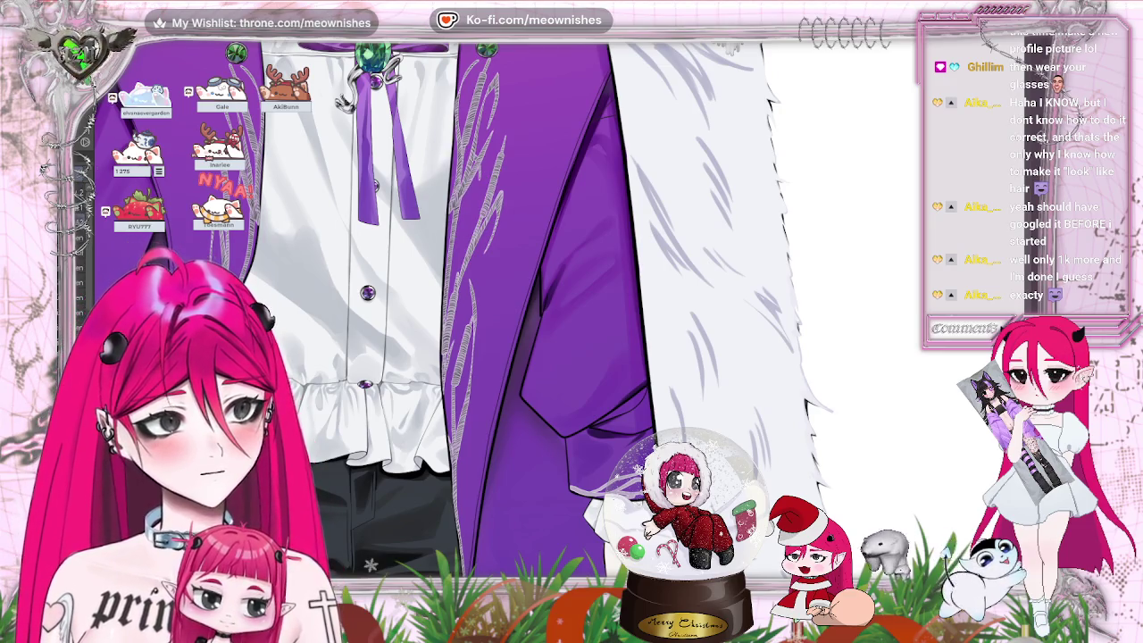
key("h")
scroll(688, 308, "down", 3)
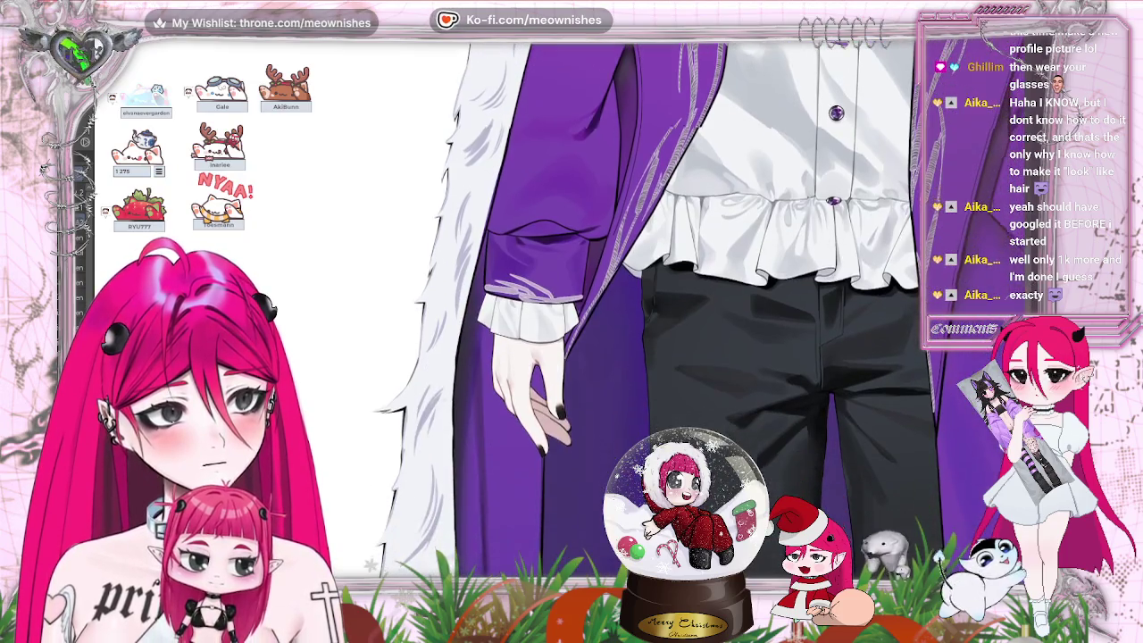
key("ctrl+plus")
key("ctrl+plus")
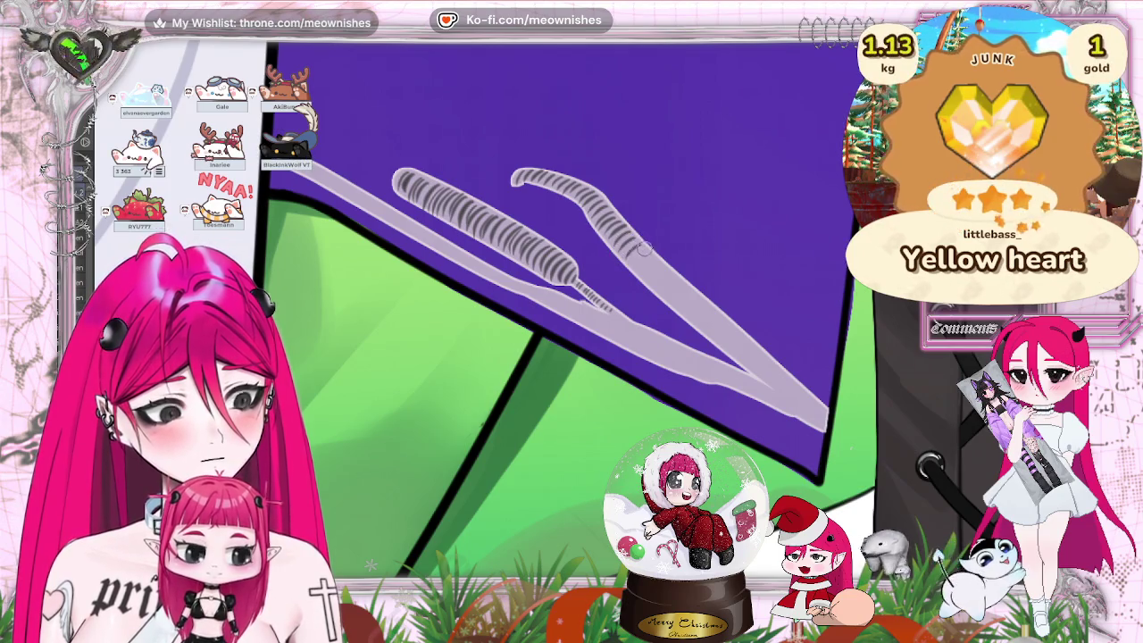
left_click_drag(650, 261, 690, 295)
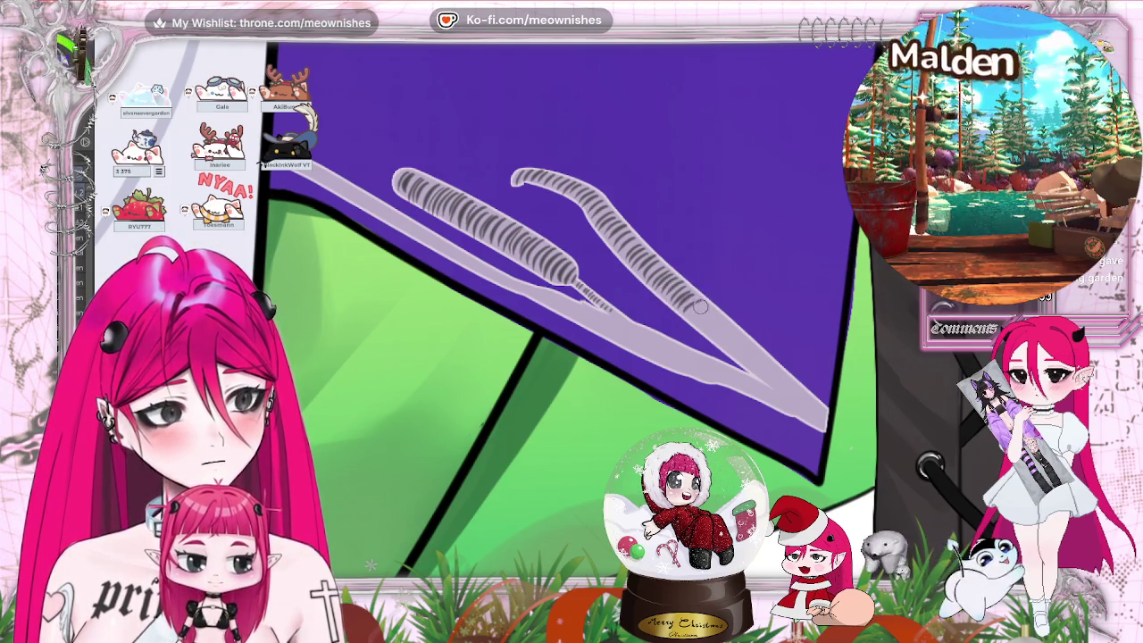
- Extend the twisted-rope hatching down both lavender cords to the cuff's lower edge, checking flipped and zoomed-out views
mouse_move(713, 307)
left_mouse_down()
mouse_move(720, 337)
mouse_move(773, 368)
mouse_move(786, 393)
mouse_move(812, 400)
mouse_move(822, 420)
left_mouse_up()
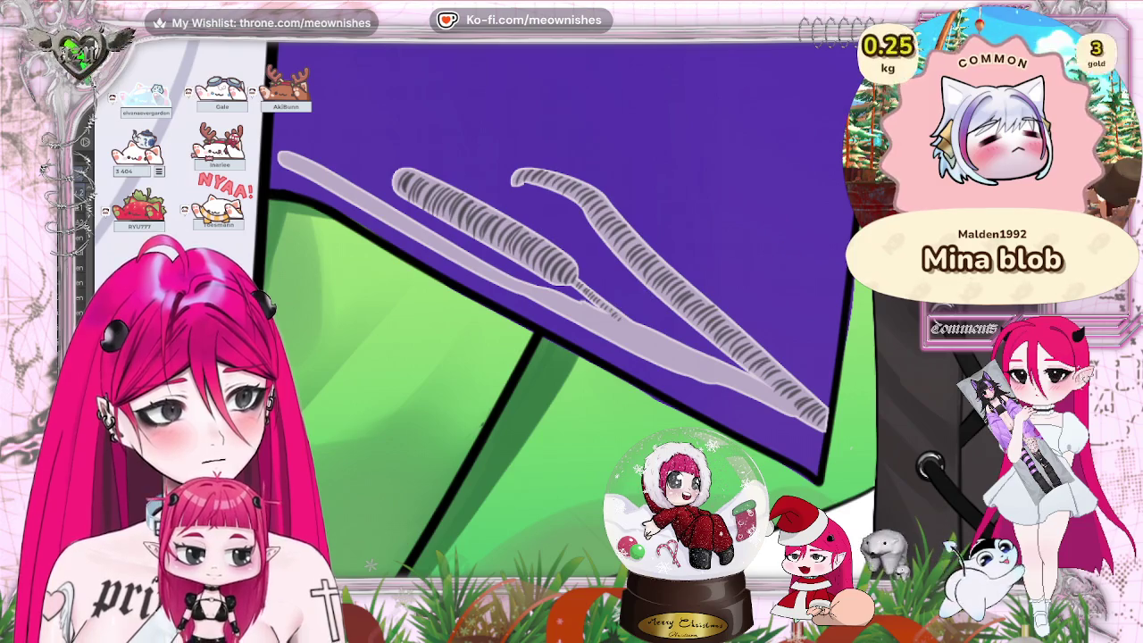
key("h")
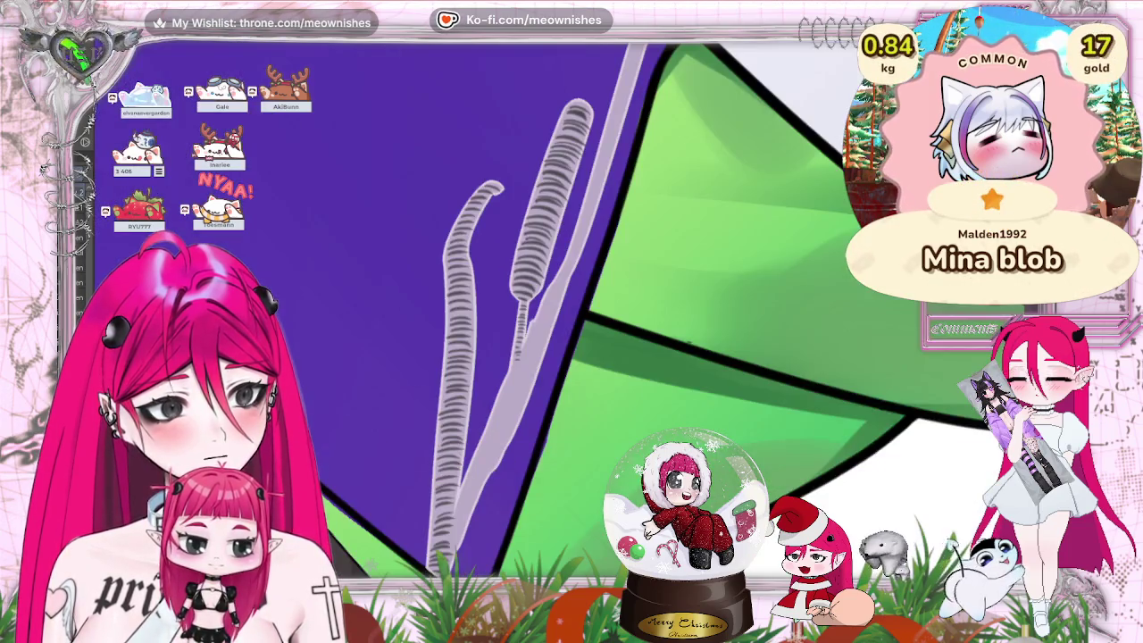
key("ctrl+Tab")
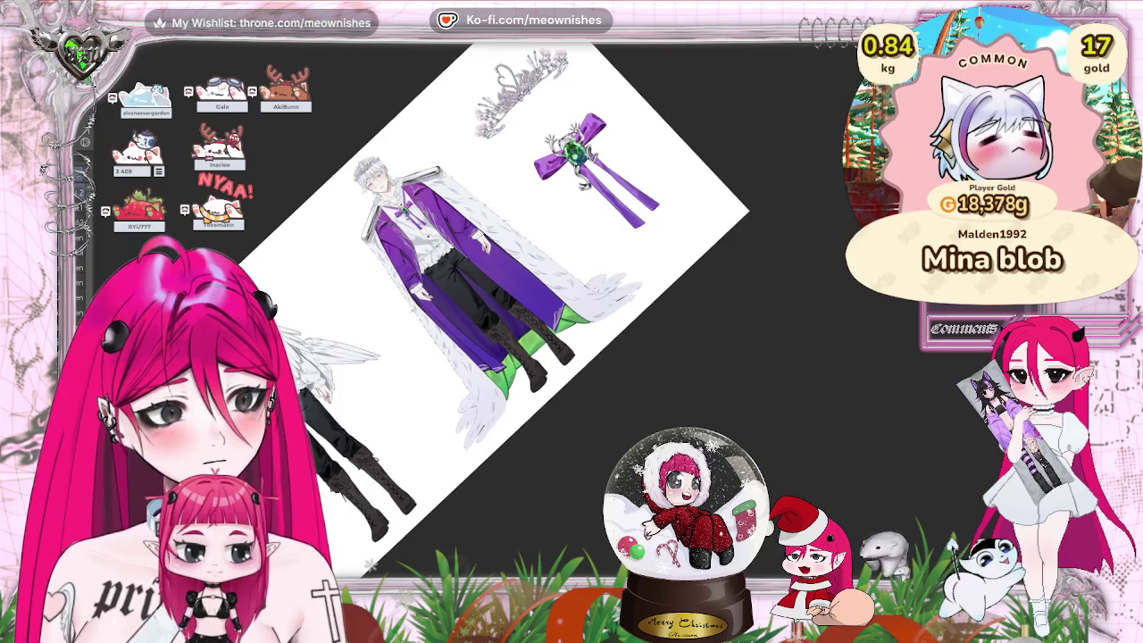
key("ctrl+Tab")
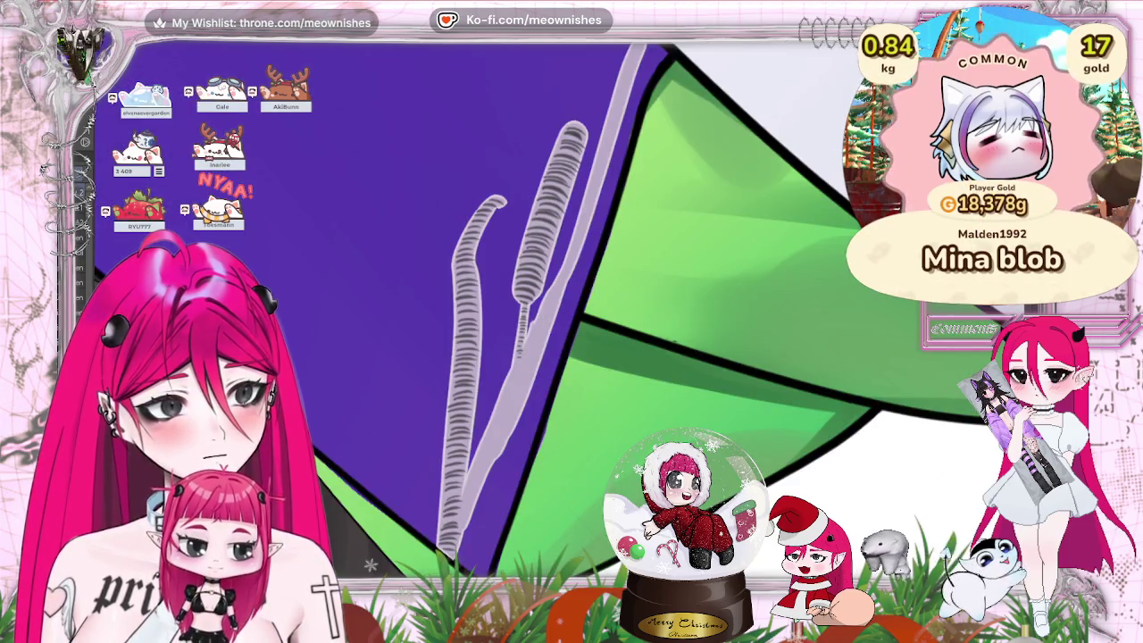
key("4")
scroll(500, 183, "up", 3)
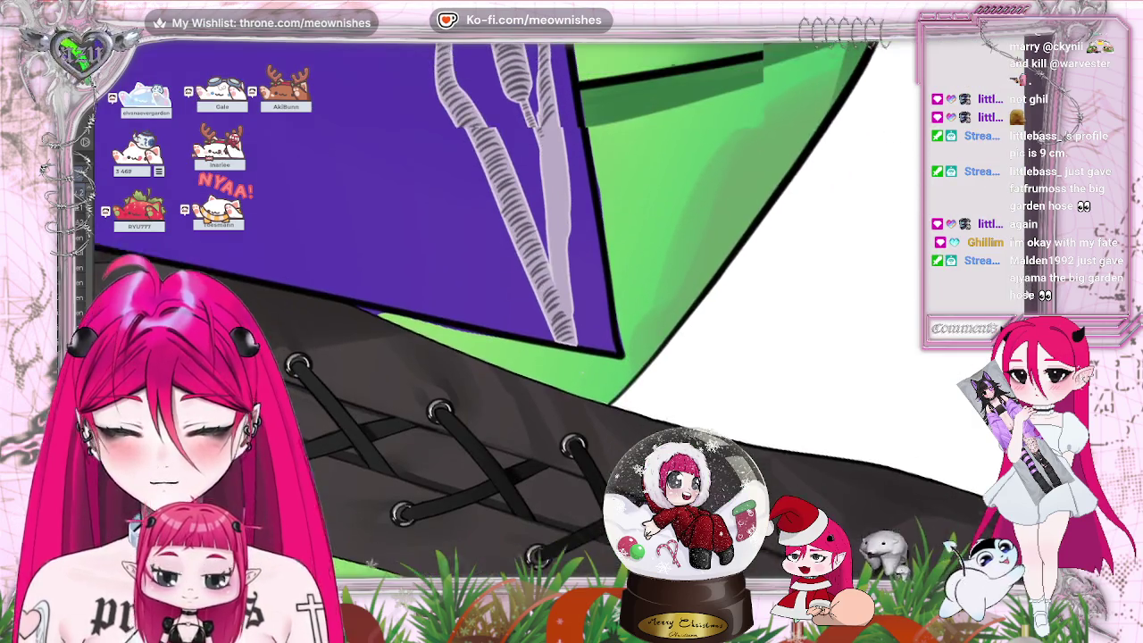
left_click_drag(1029, 278, 549, 187)
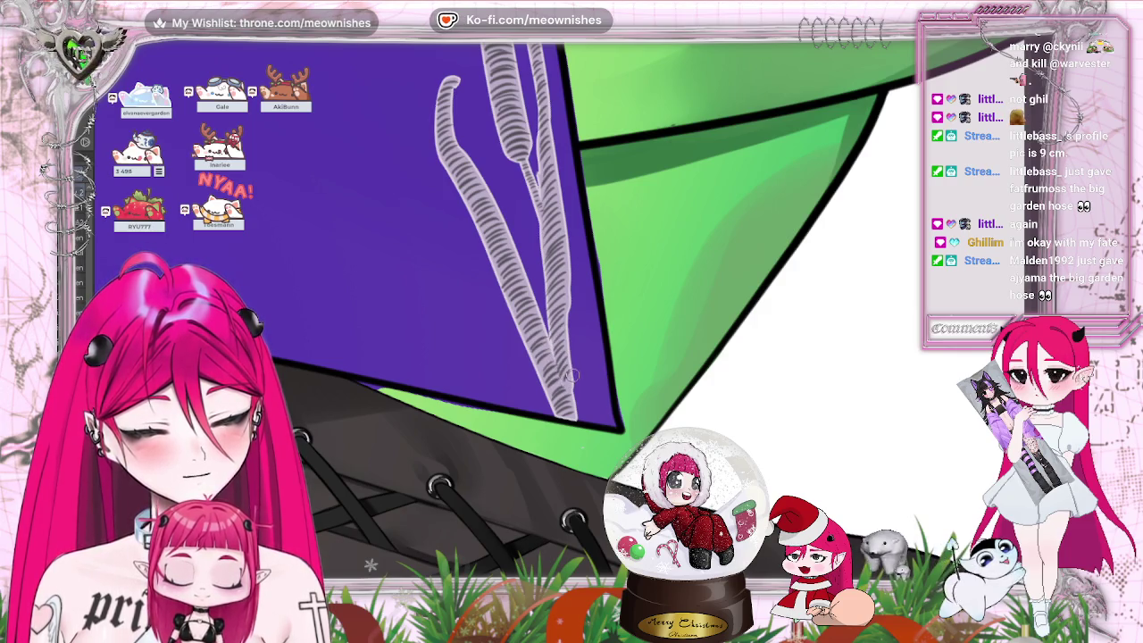
- Paint hatched lavender trim along the purple panel's side edge and lower hem above the green lining
scroll(572, 304, "down", 5)
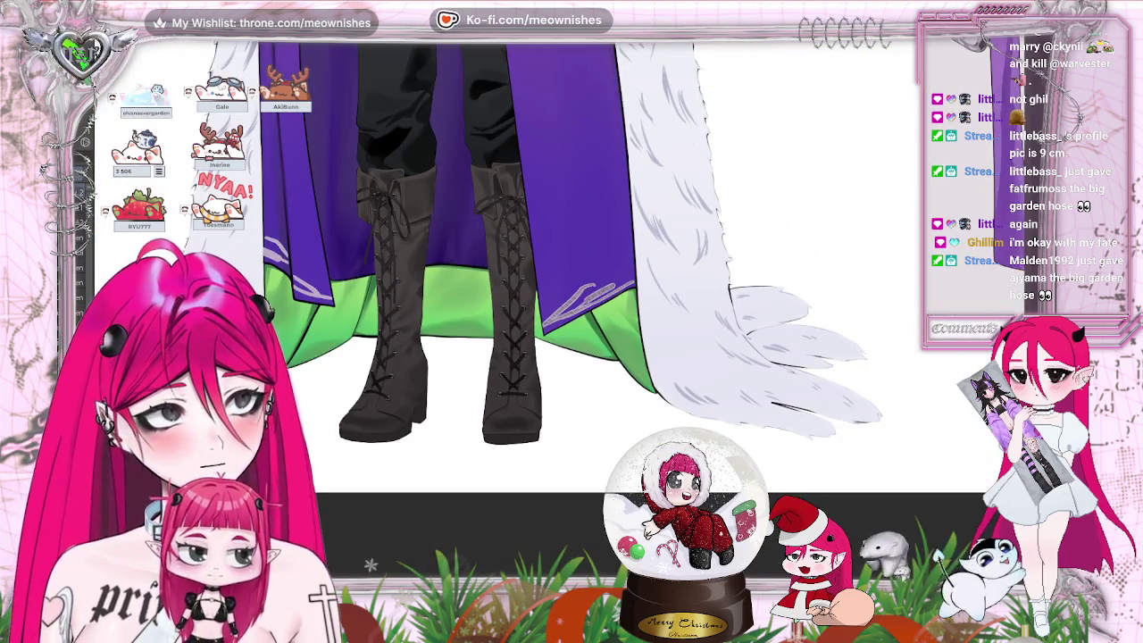
scroll(572, 268, "down", 3)
scroll(446, 321, "up", 2)
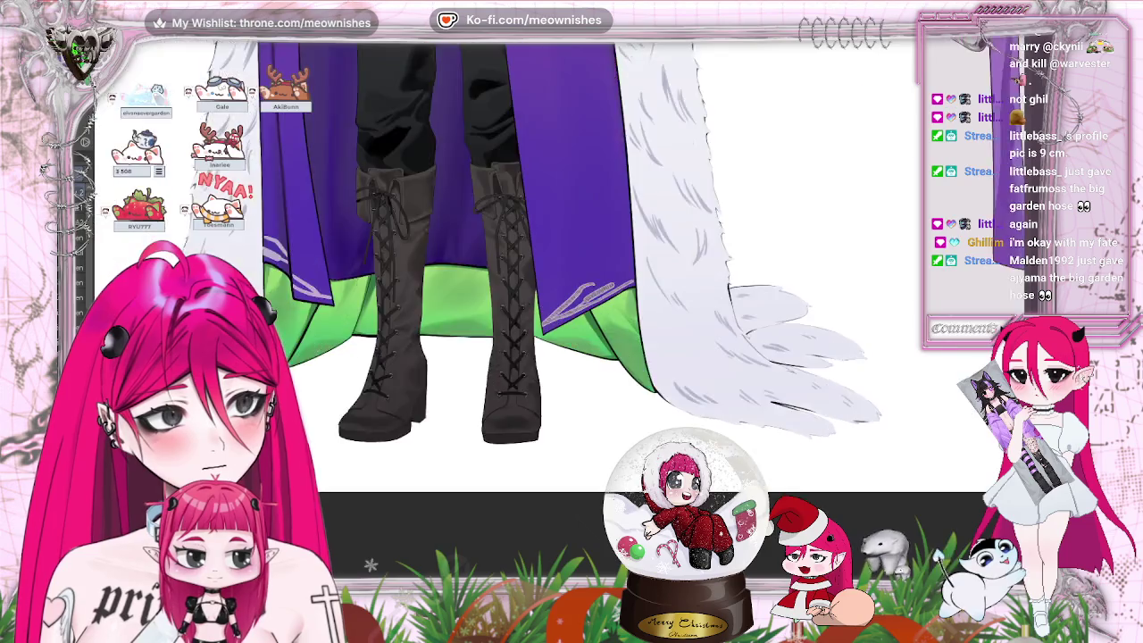
scroll(447, 322, "up", 2)
scroll(447, 322, "up", 2)
scroll(572, 322, "left", 3)
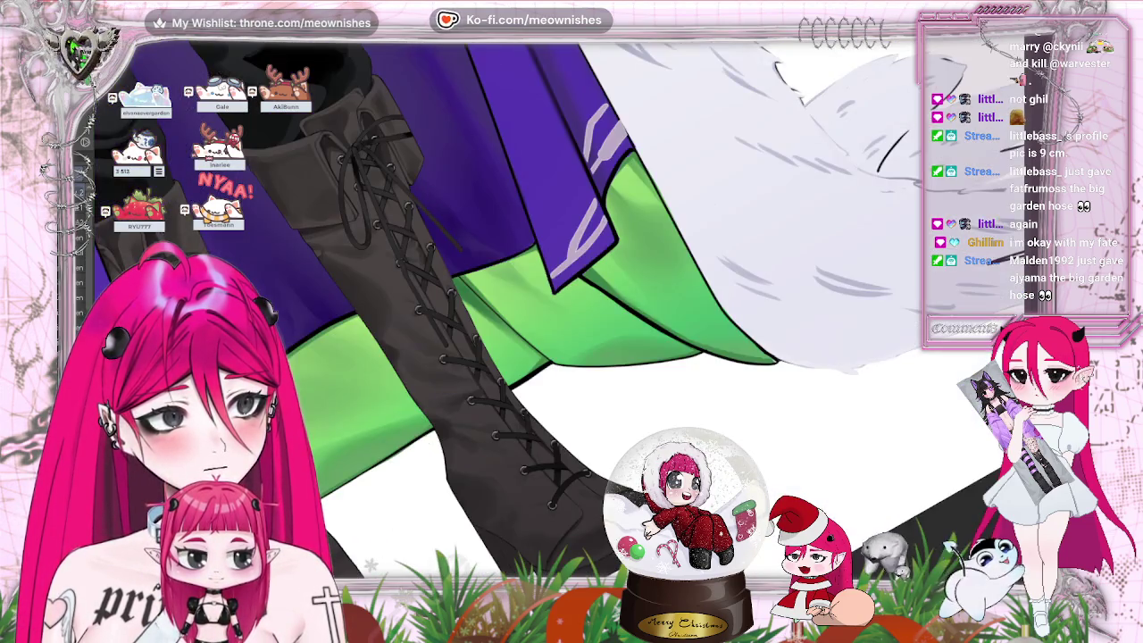
scroll(535, 313, "up", 2)
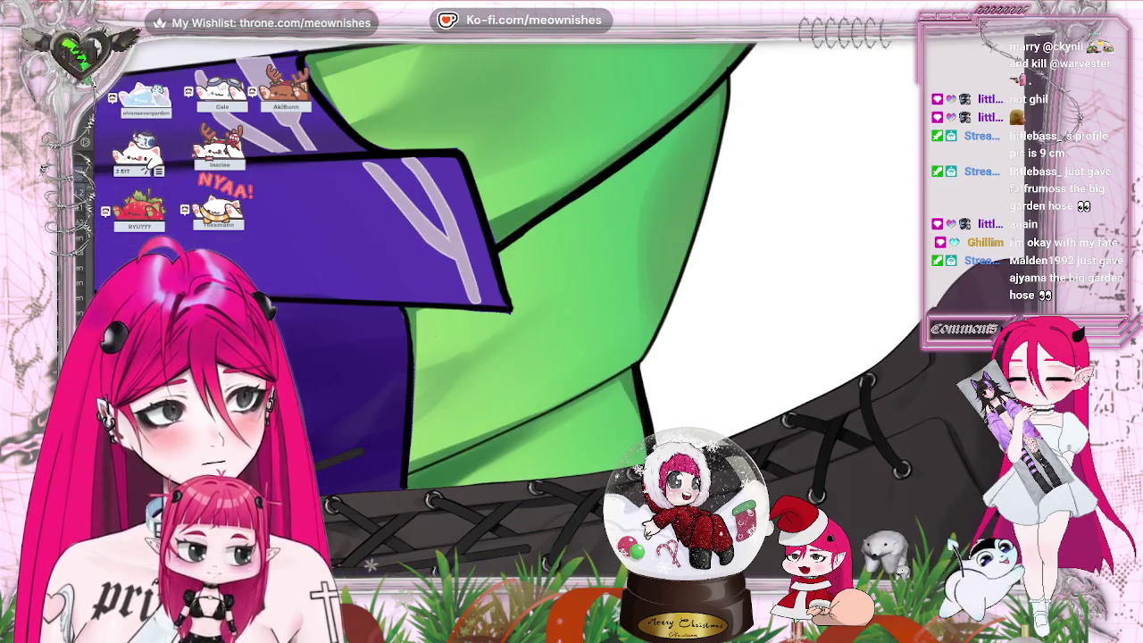
scroll(571, 313, "left", 3)
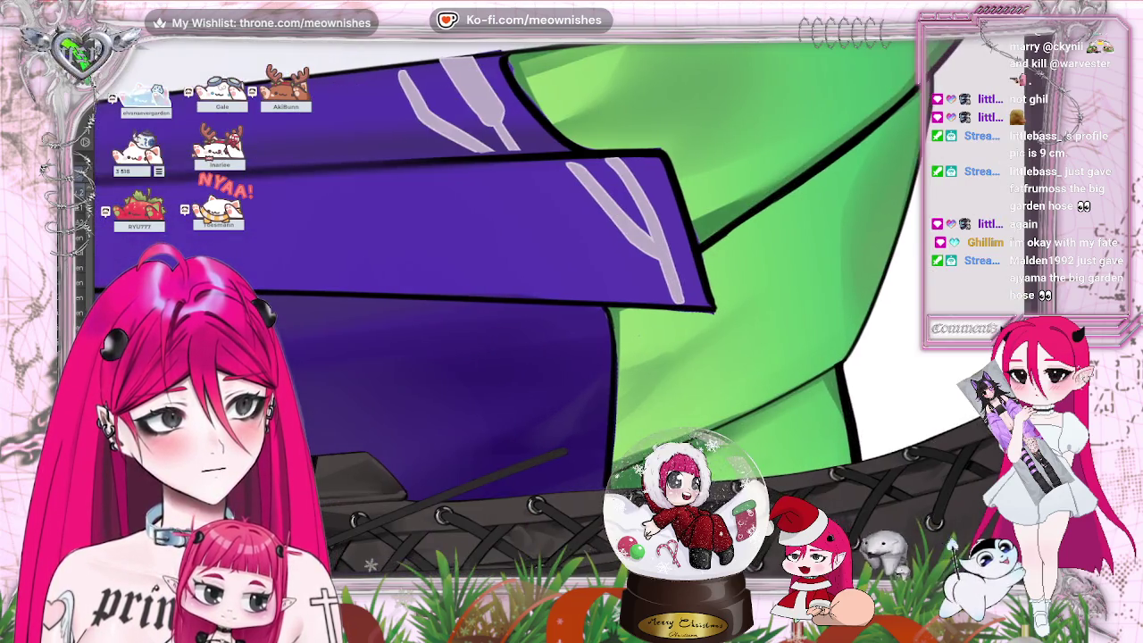
scroll(387, 248, "up", 3)
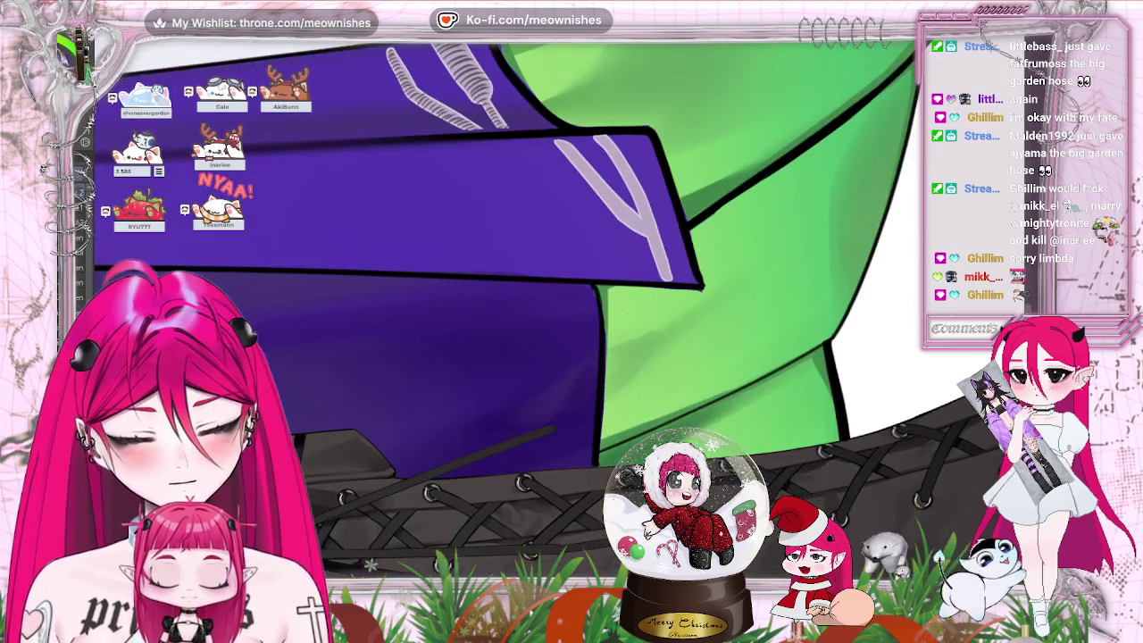
left_click_drag(564, 357, 564, 190)
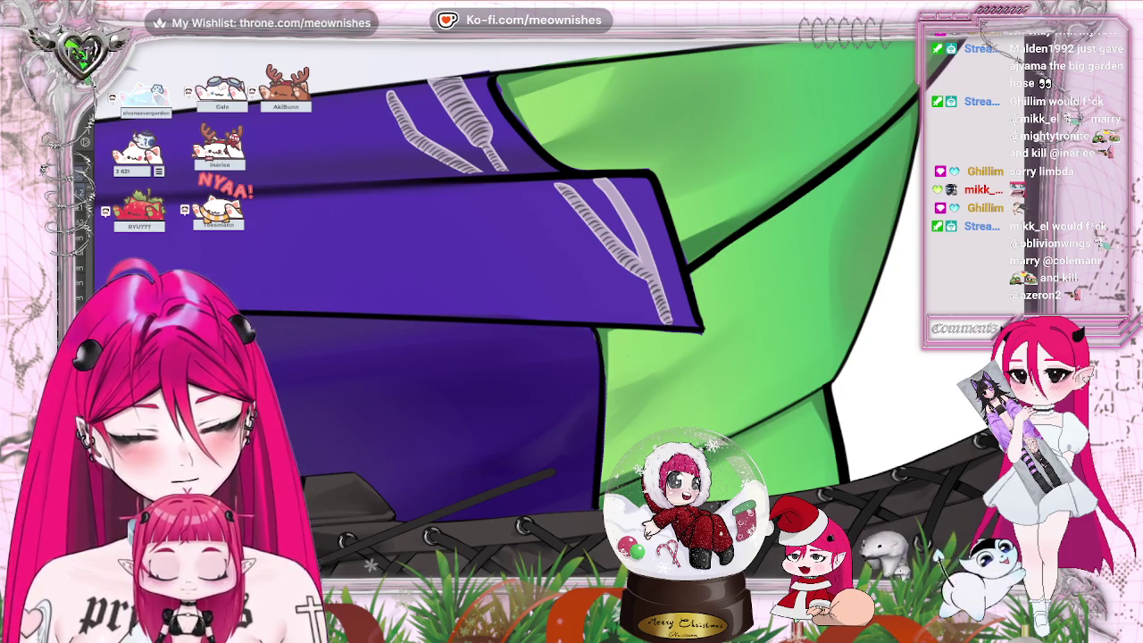
key("h")
key("h")
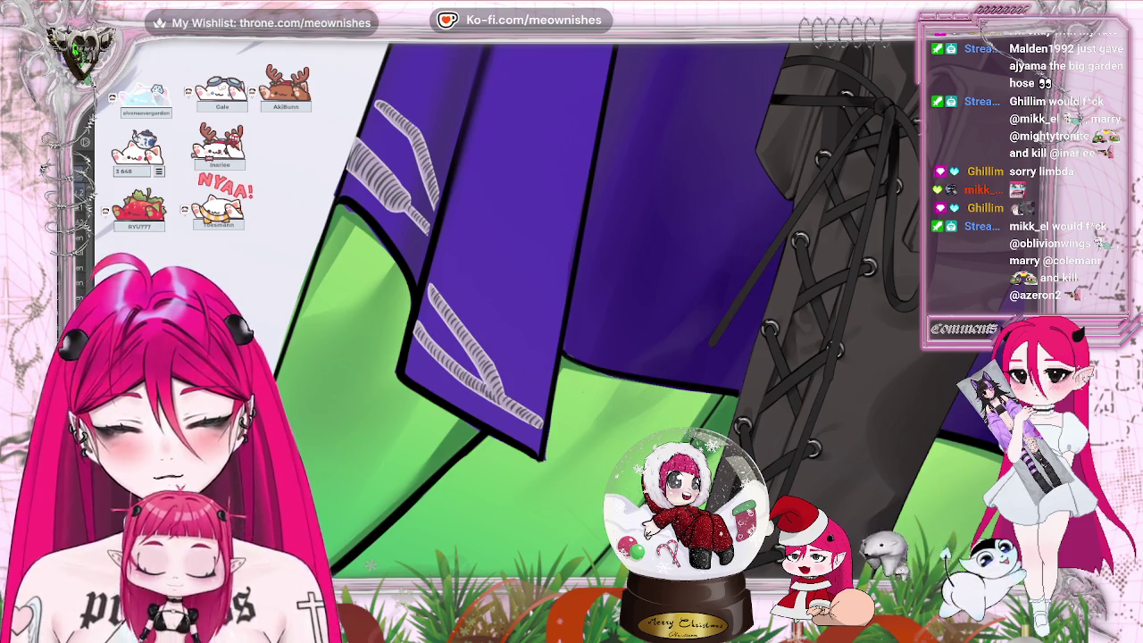
key("m")
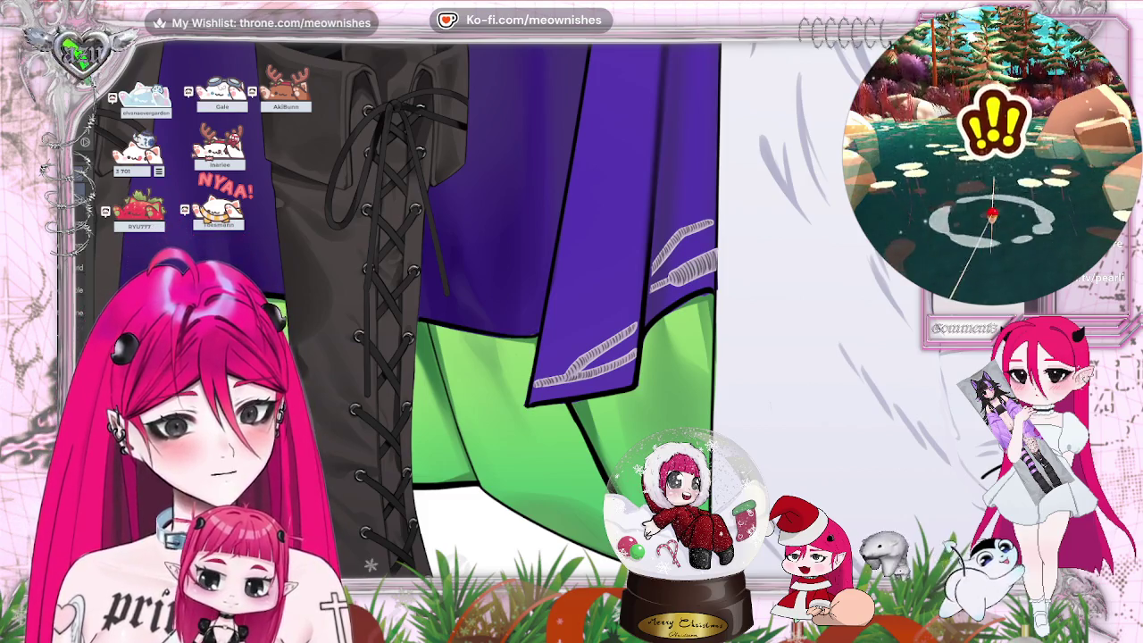
- Mirror the view and add hatched lavender trim to the opposite hem flap beside the second boot
scroll(582, 299, "down", 5)
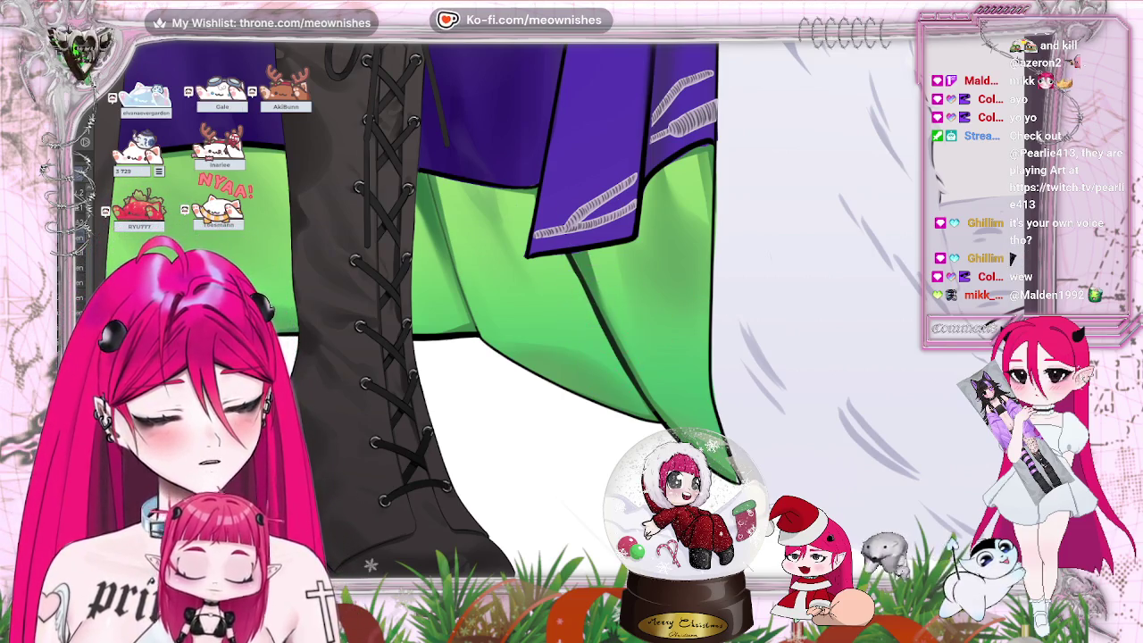
key("h")
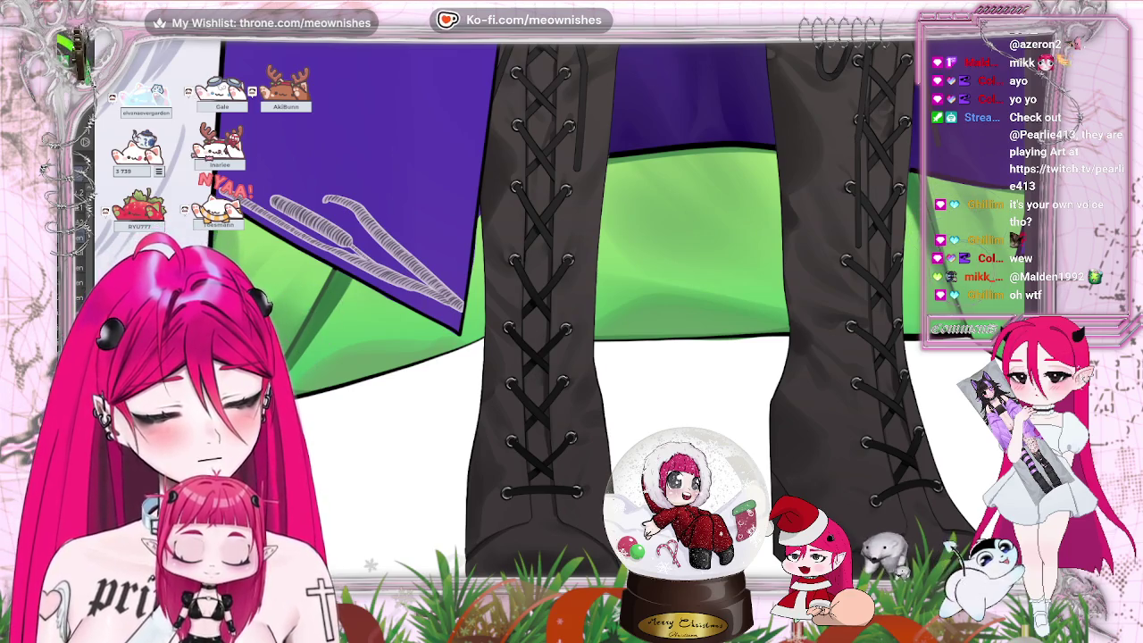
key("ctrl+minus")
key("ctrl+minus")
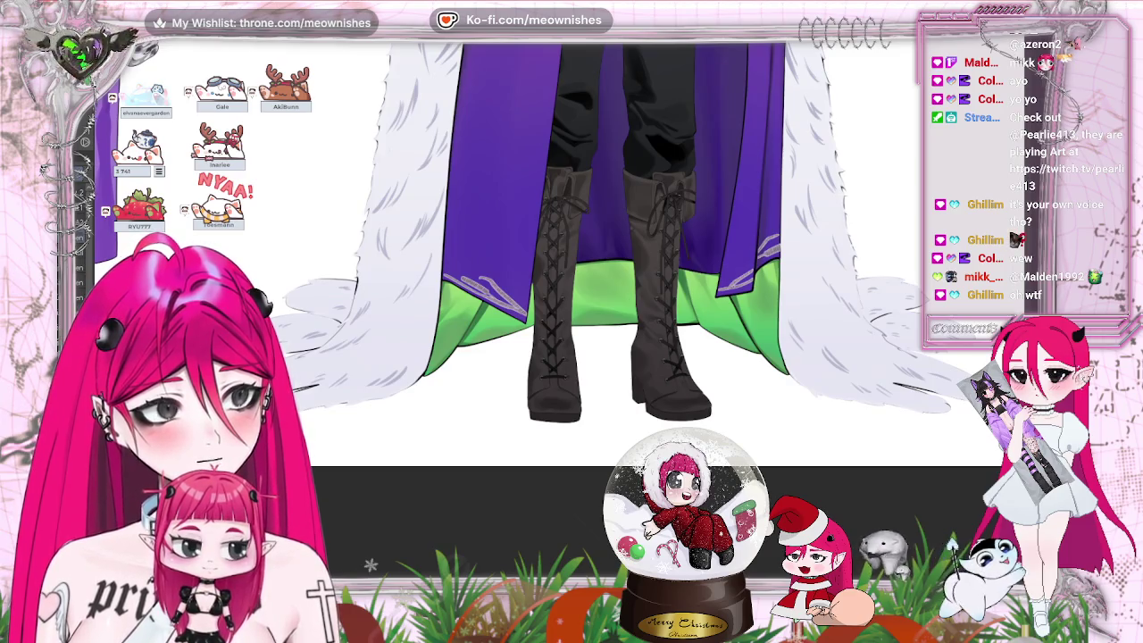
- Frame the whole caped figure with its swan tiara, jewelled bow and laced boots
scroll(615, 231, "right", 3)
key("ctrl+minus")
key("ctrl+minus")
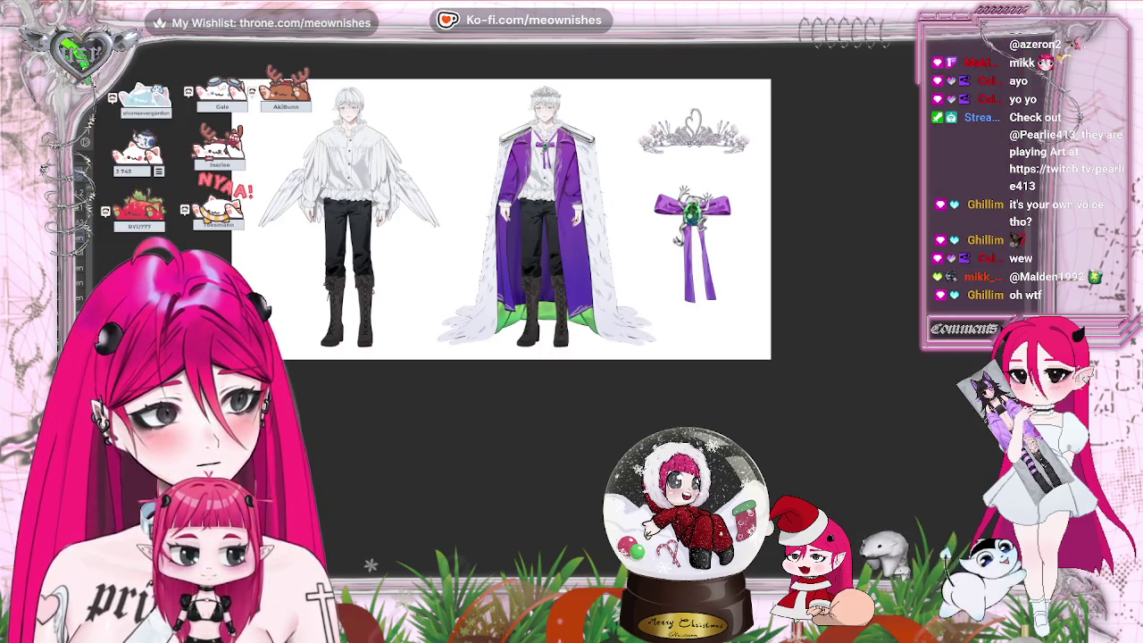
key("ctrl+plus")
key("ctrl+minus")
key("ctrl+minus")
key("ctrl+plus")
key("ctrl+plus")
key("ctrl+plus")
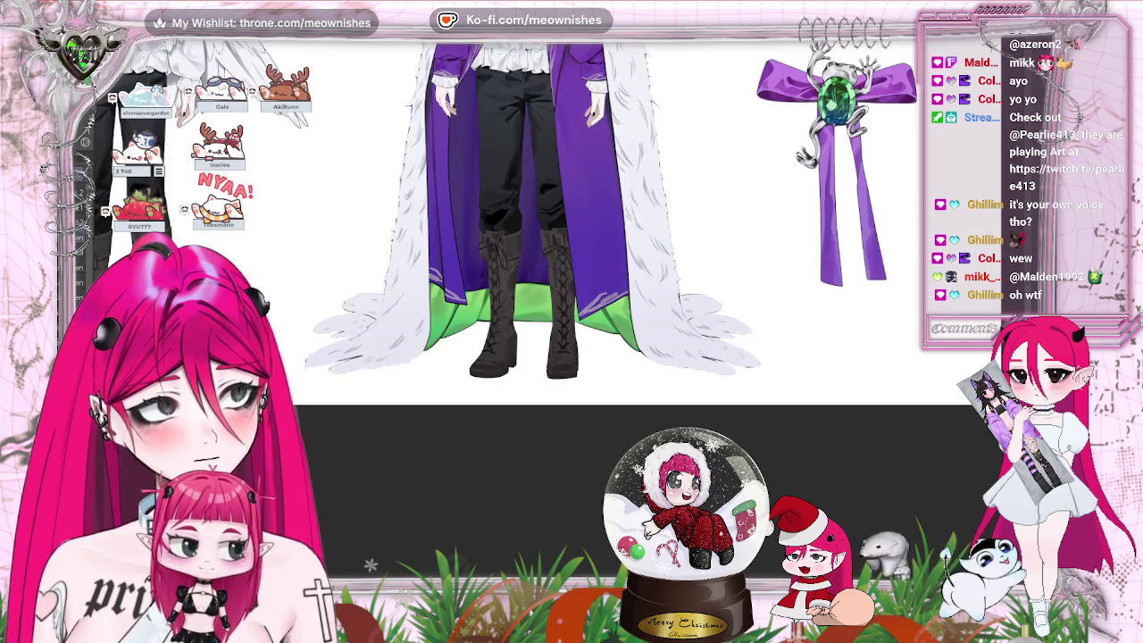
key("ctrl+minus")
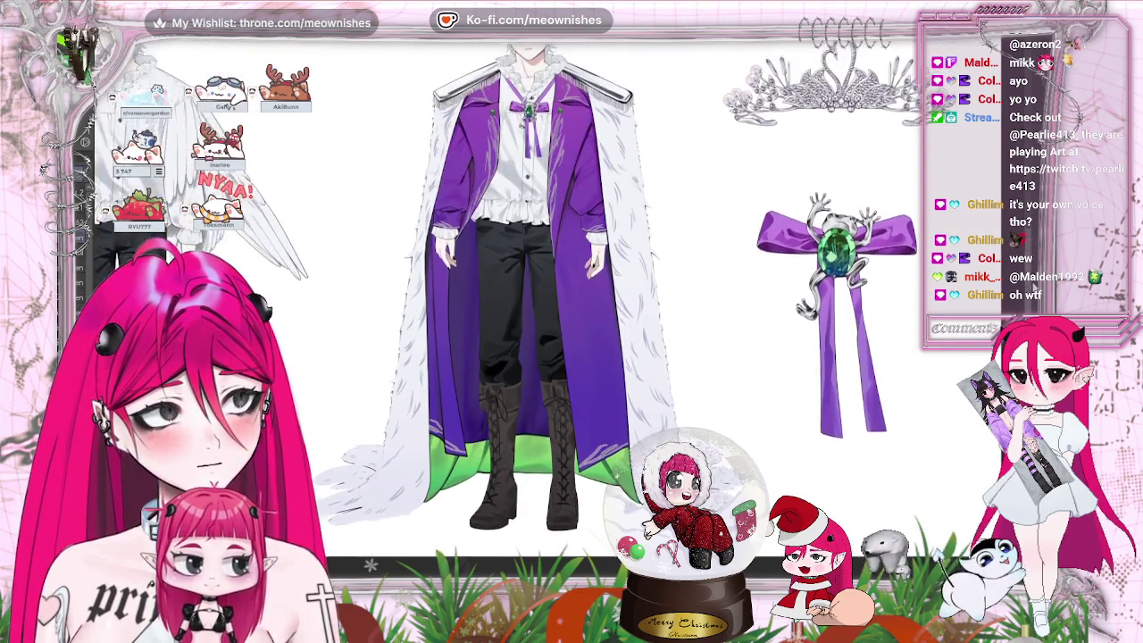
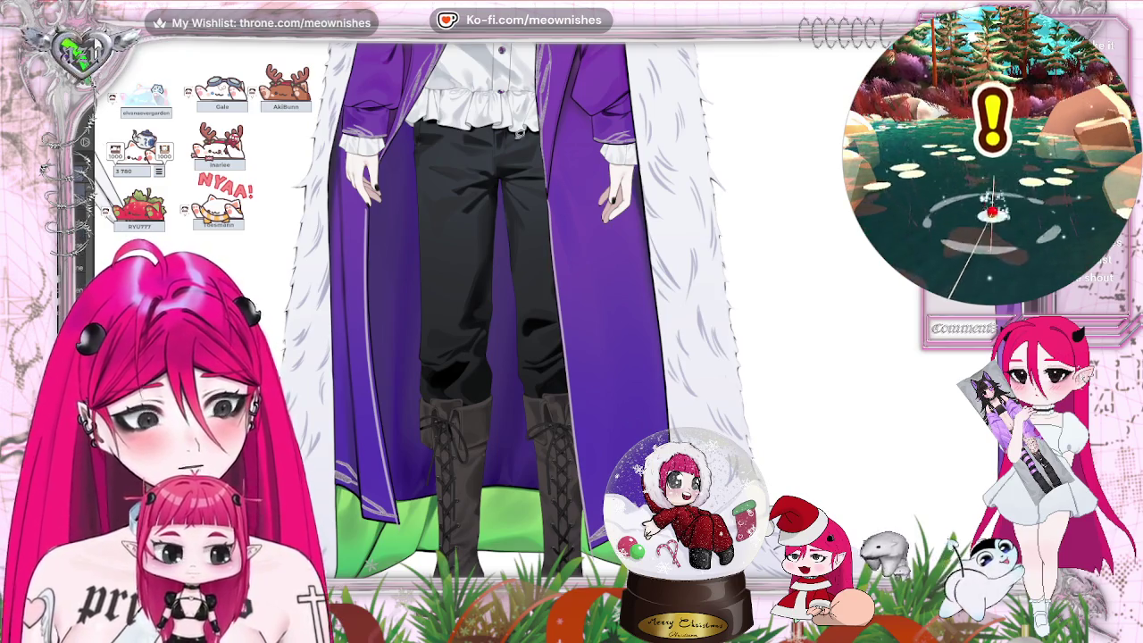
- Select a strip along the right trouser leg, then clear it and zoom out
left_click_drag(536, 473, 536, 512)
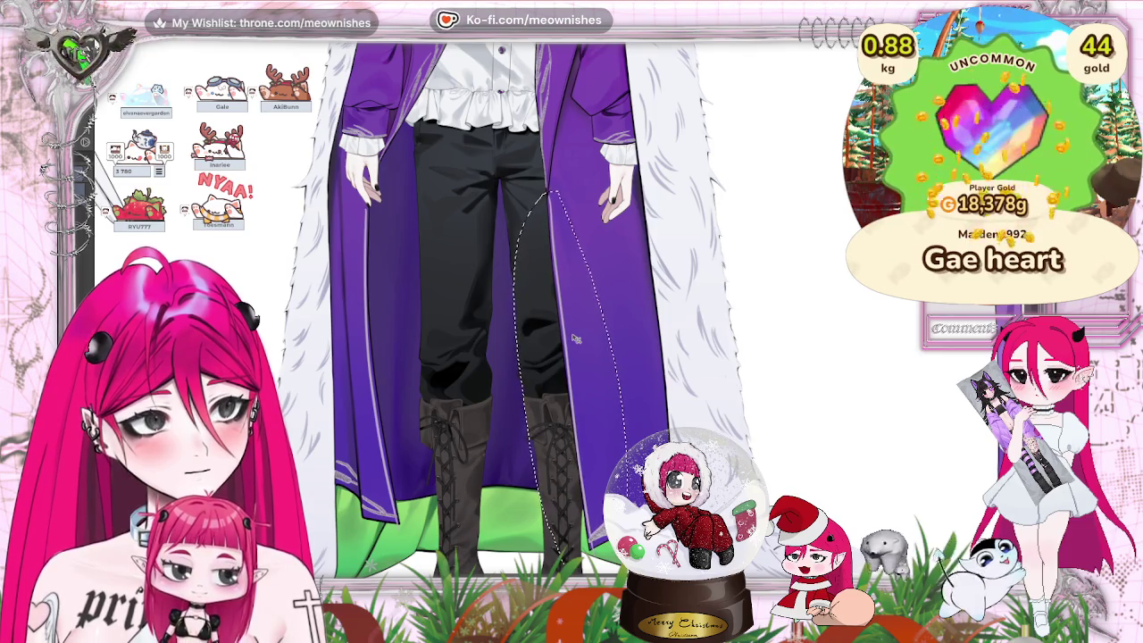
key("ctrl+d")
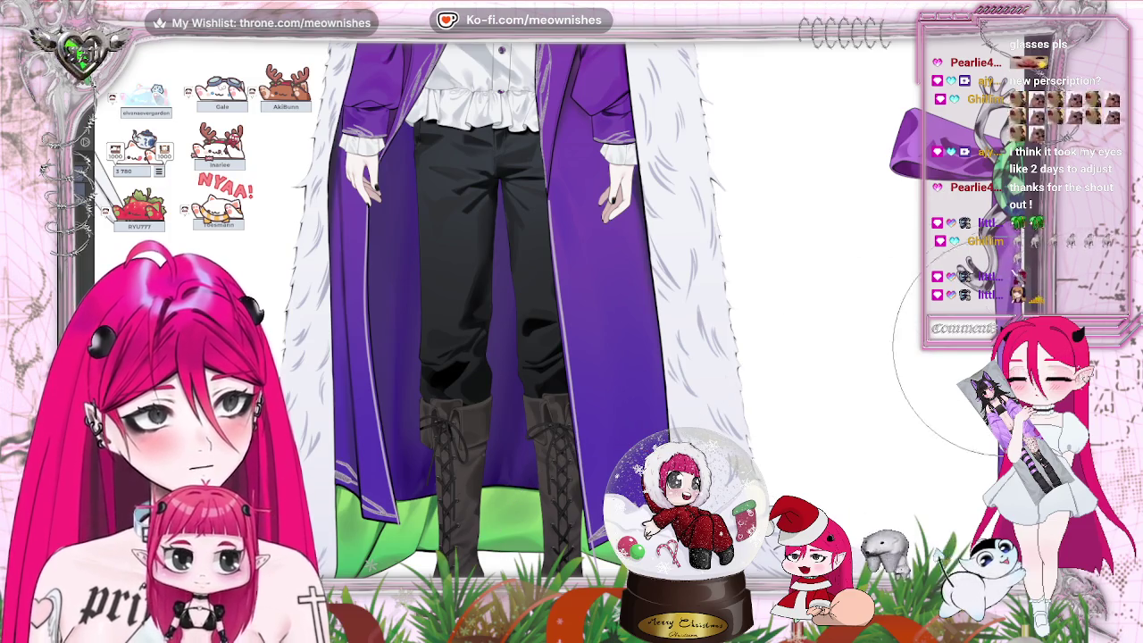
scroll(786, 465, "down", 2)
scroll(589, 438, "down", 4)
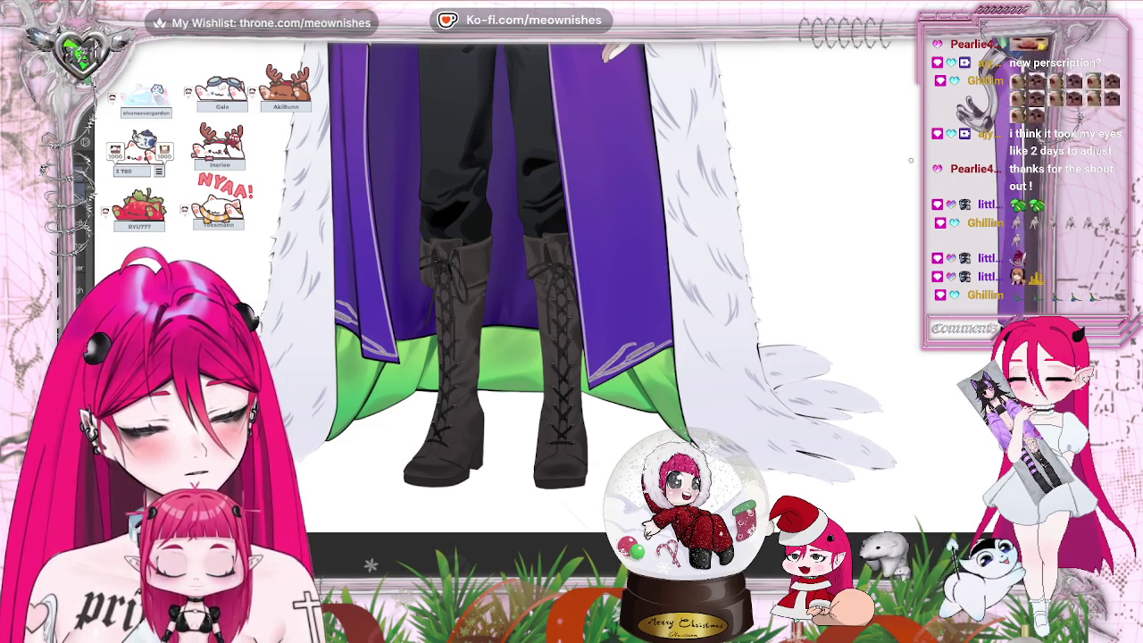
- Zoom back to the boots and bring up the Expand Selected Area settings
scroll(536, 268, "down", 2)
scroll(536, 268, "down", 2)
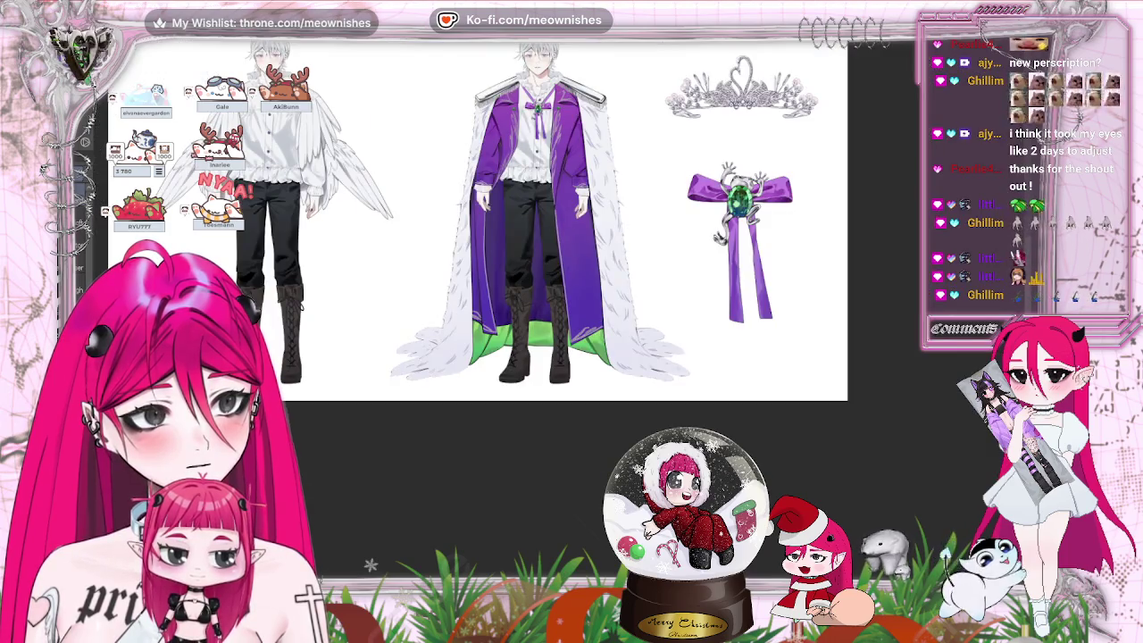
scroll(318, 243, "down", 1)
scroll(558, 318, "up", 3)
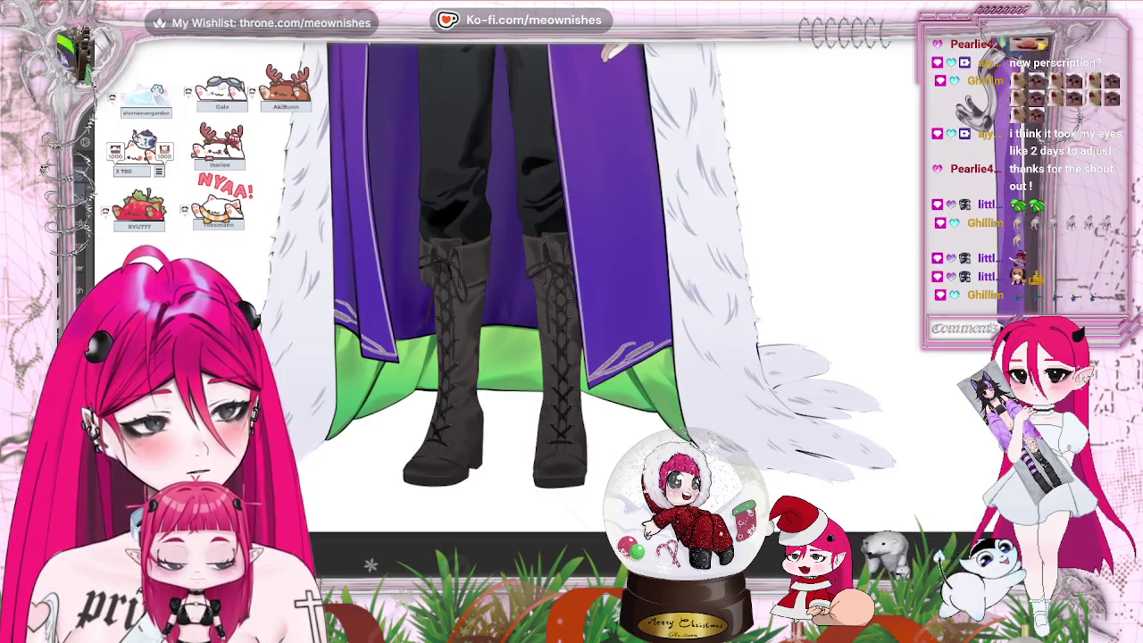
scroll(559, 318, "up", 1)
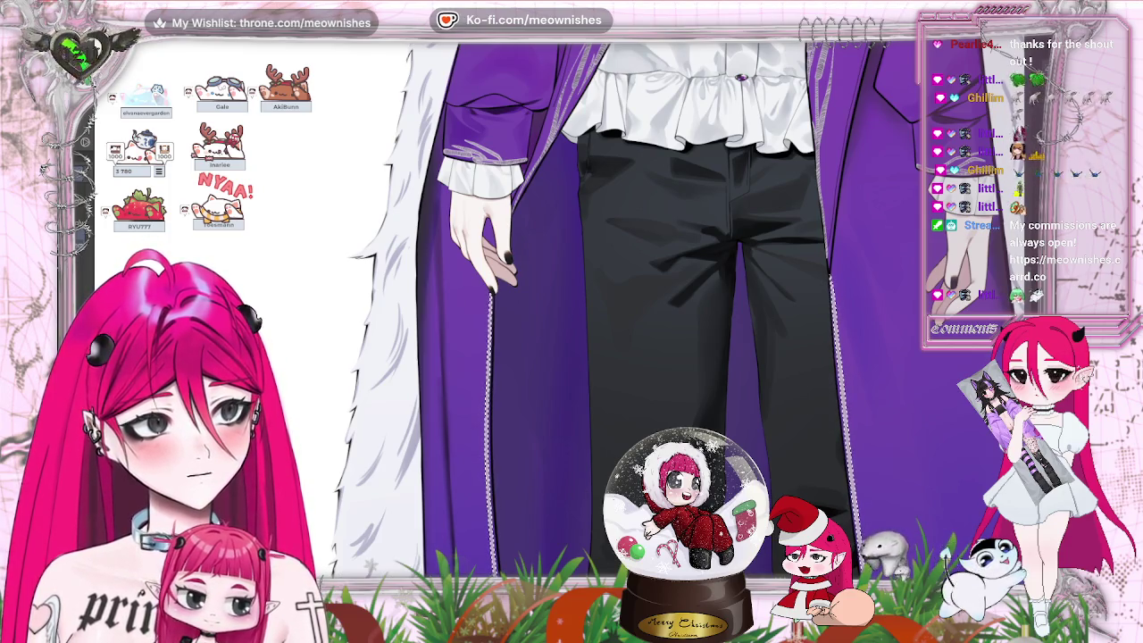
key("ctrl+shift+e")
- Confirm the selection expansion and zoom to inspect the coat and legs
left_click(499, 266)
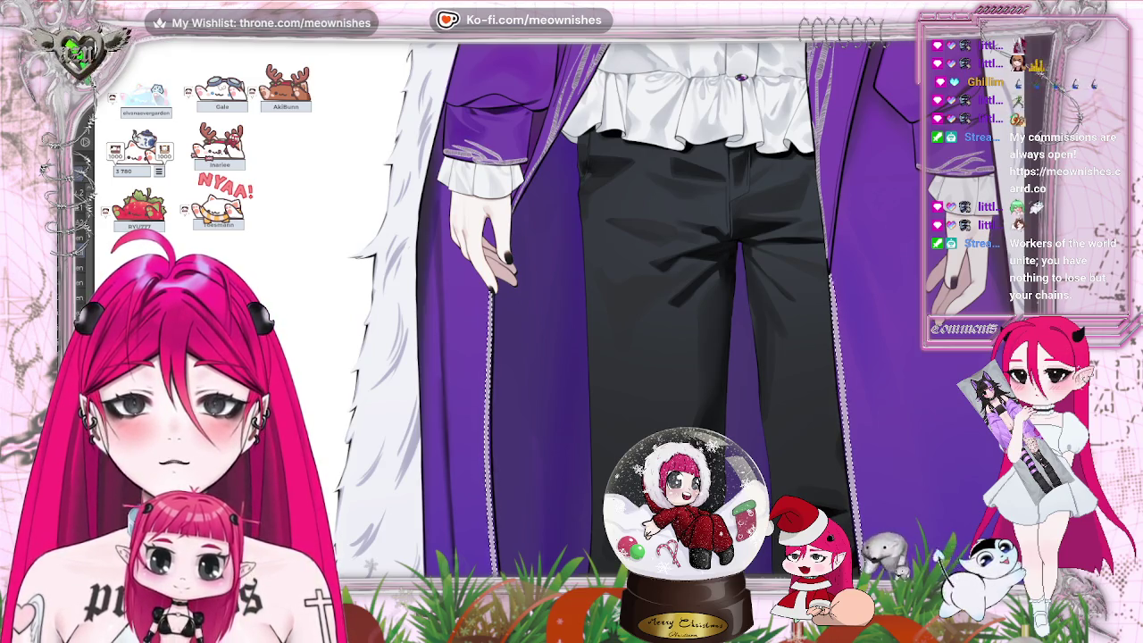
scroll(643, 304, "down", 3)
scroll(643, 303, "down", 2)
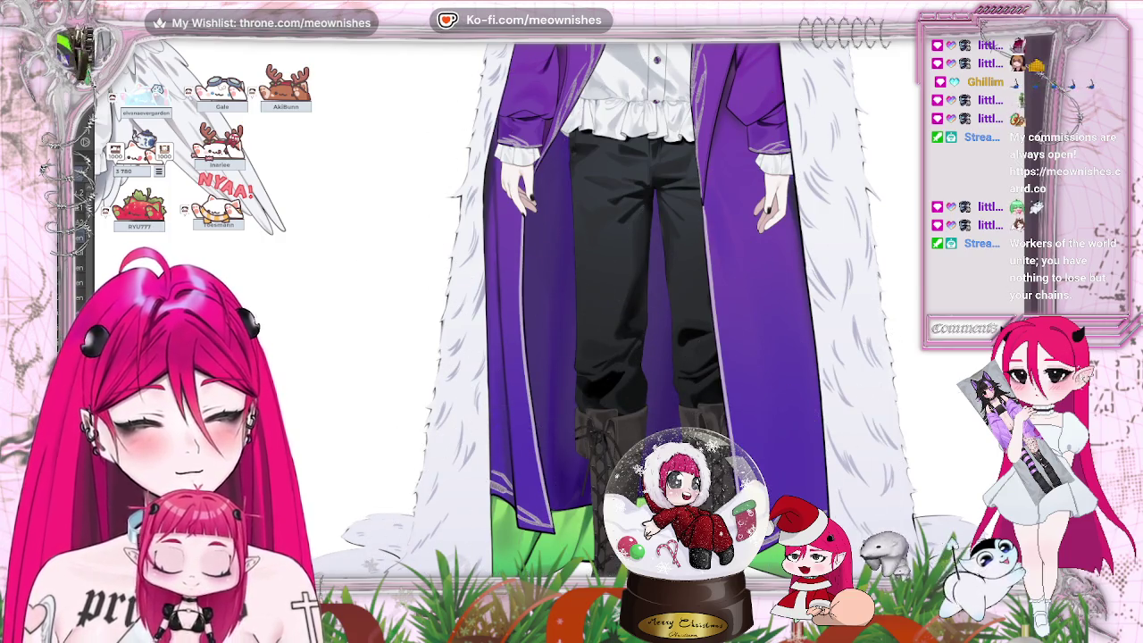
scroll(625, 312, "down", 5)
scroll(625, 312, "up", 5)
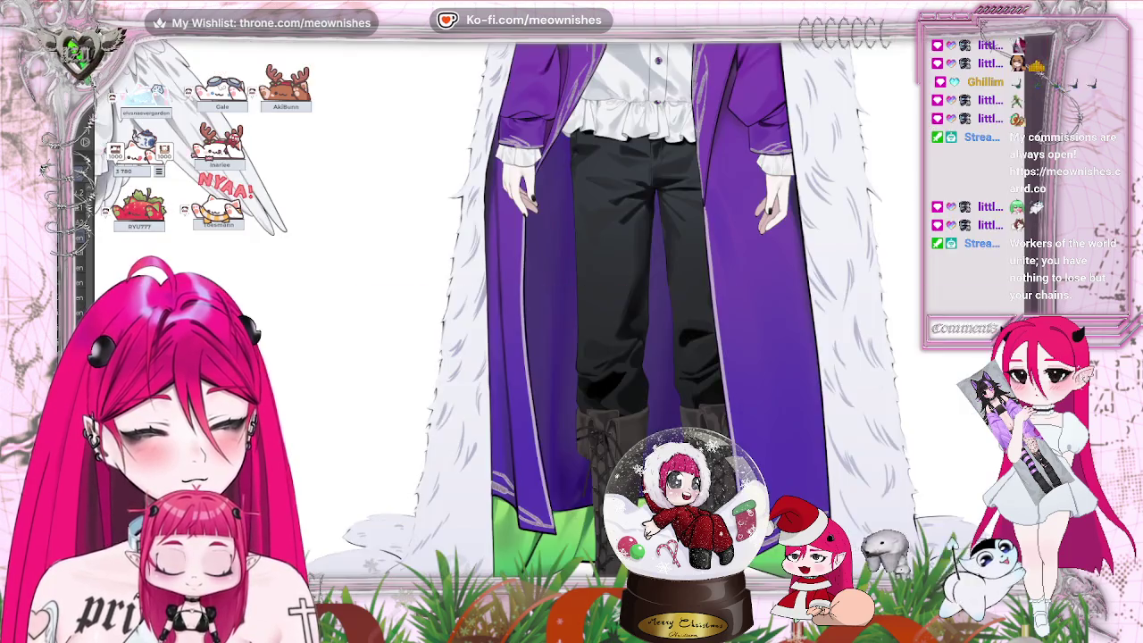
scroll(625, 313, "up", 2)
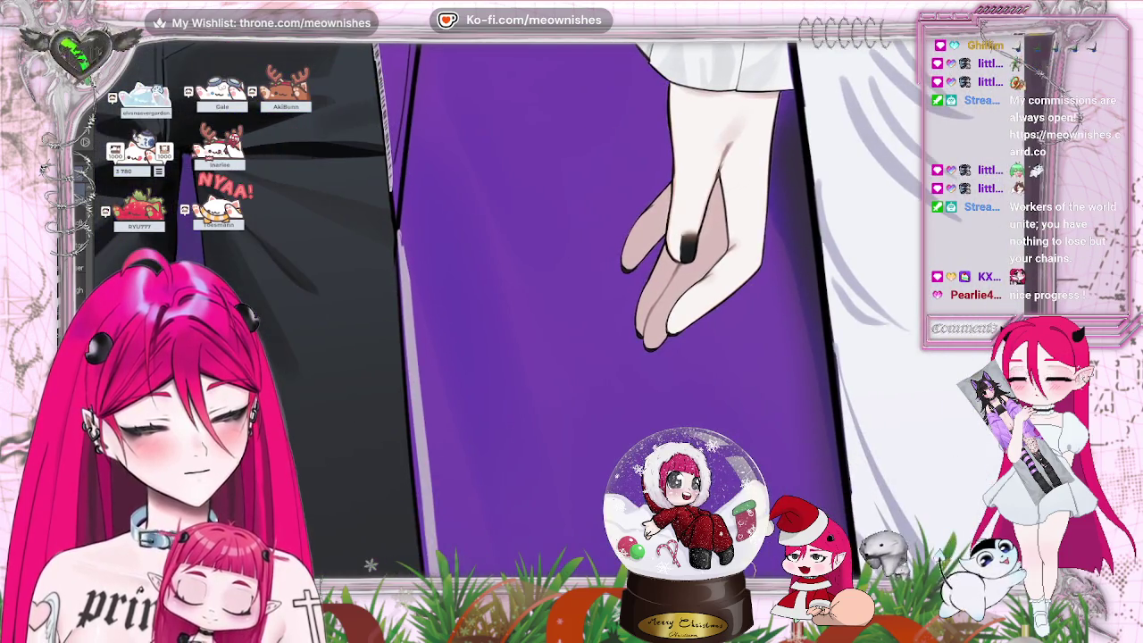
- Pan across the purple robe, then fit the whole character sheet in view
left_click_drag(244, 241, 405, 241)
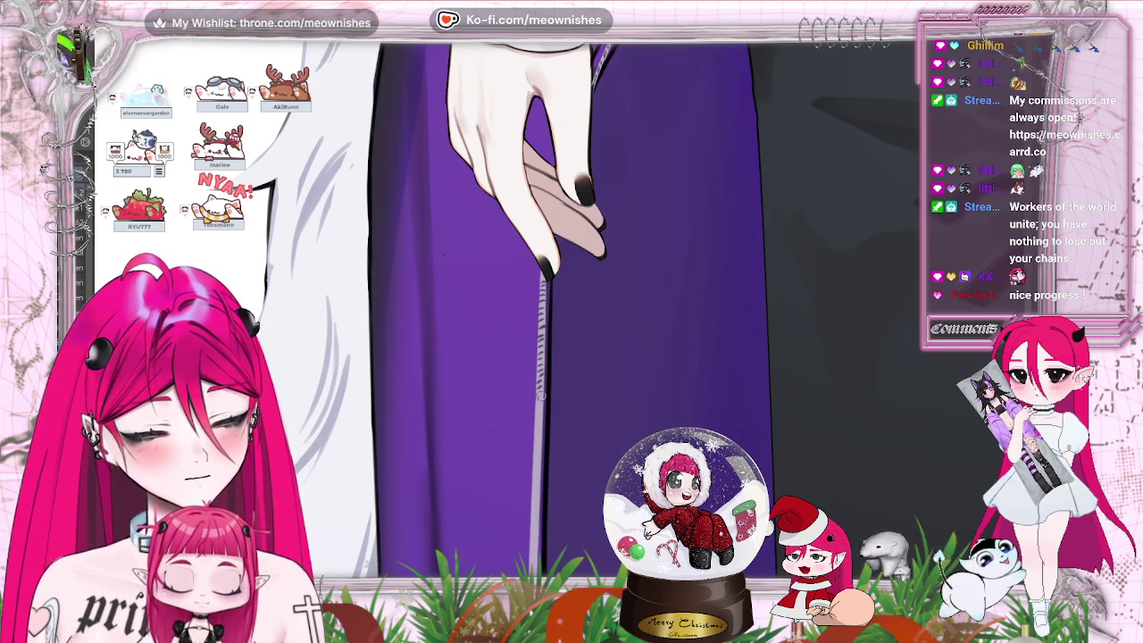
key("ctrl+0")
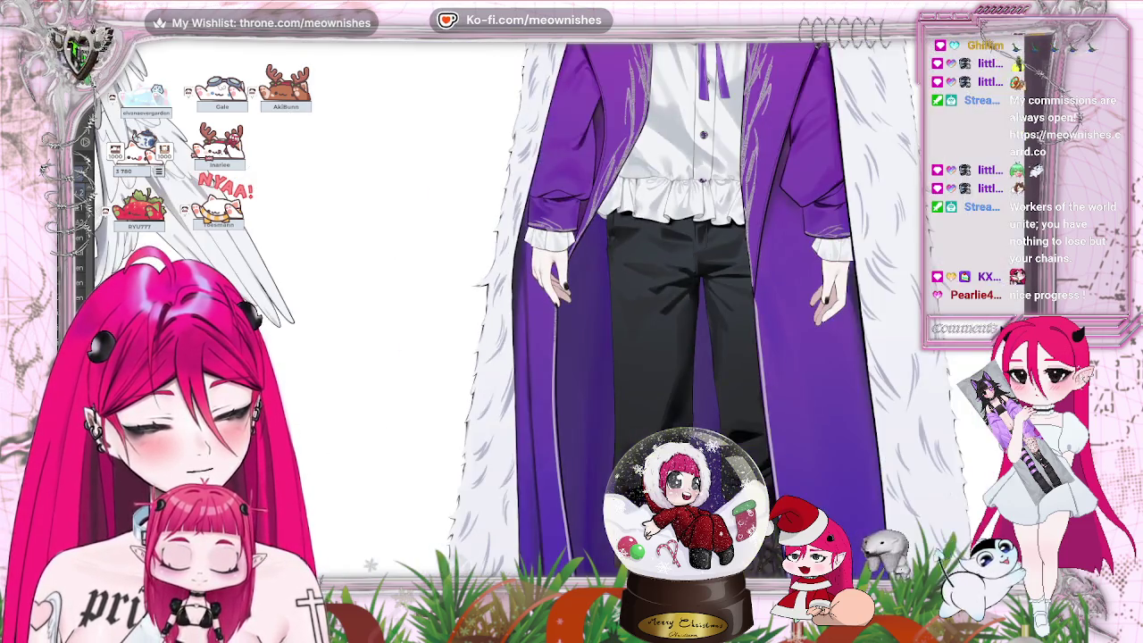
scroll(554, 313, "down", 5)
scroll(594, 308, "up", 5)
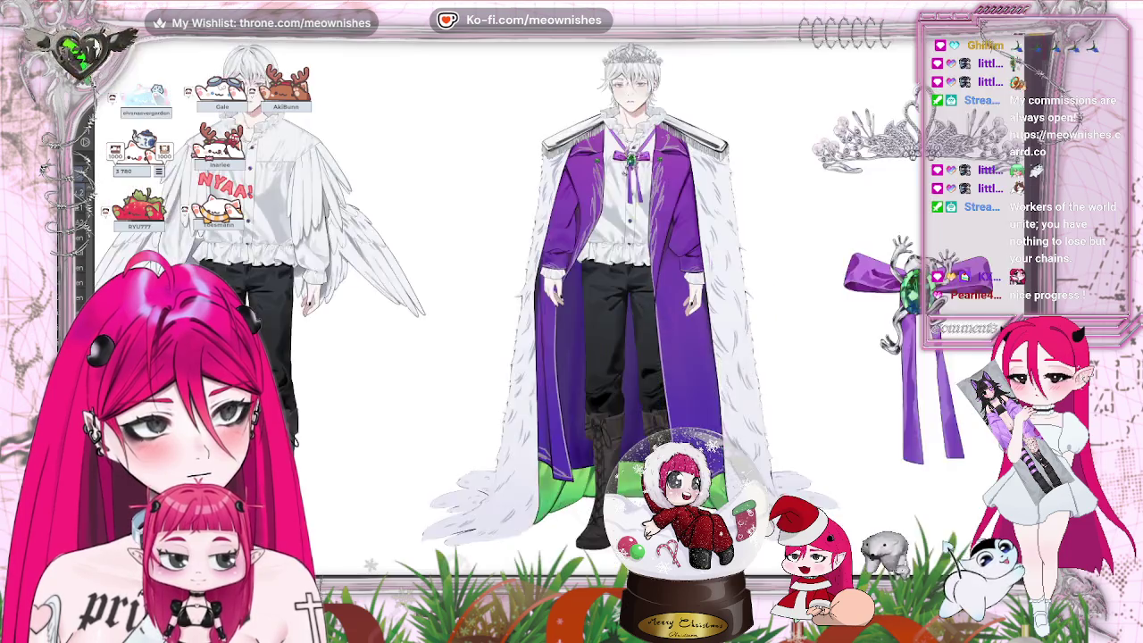
scroll(594, 308, "up", 3)
scroll(594, 308, "up", 2)
scroll(736, 182, "up", 1)
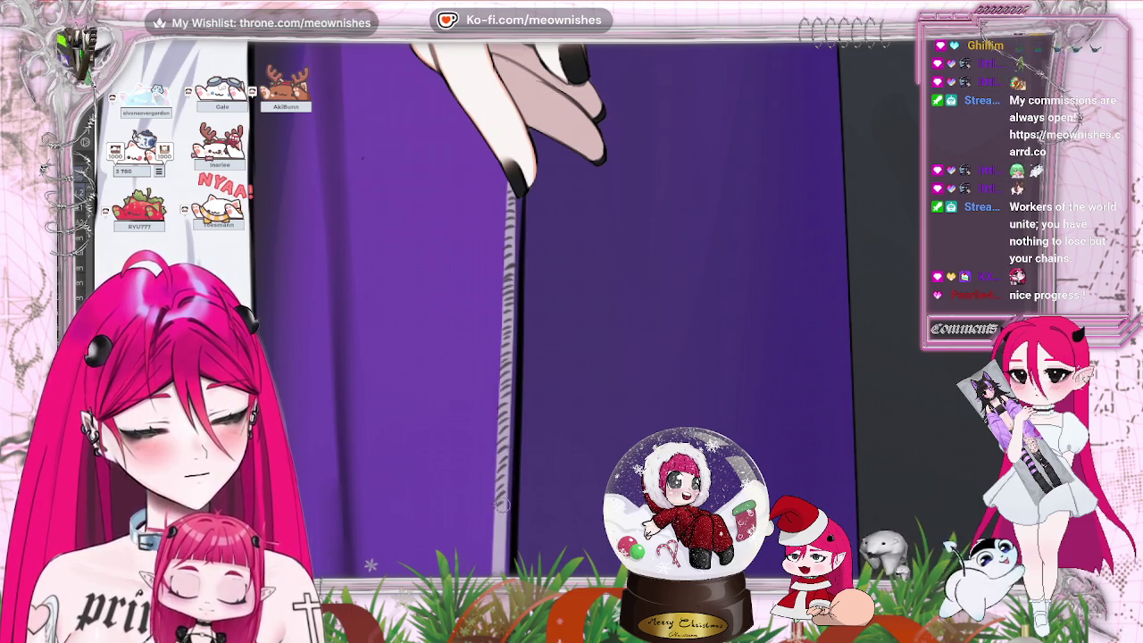
- Zoom in on the coat and repaint its white trim as one smooth lighter line
scroll(498, 253, "down", 3)
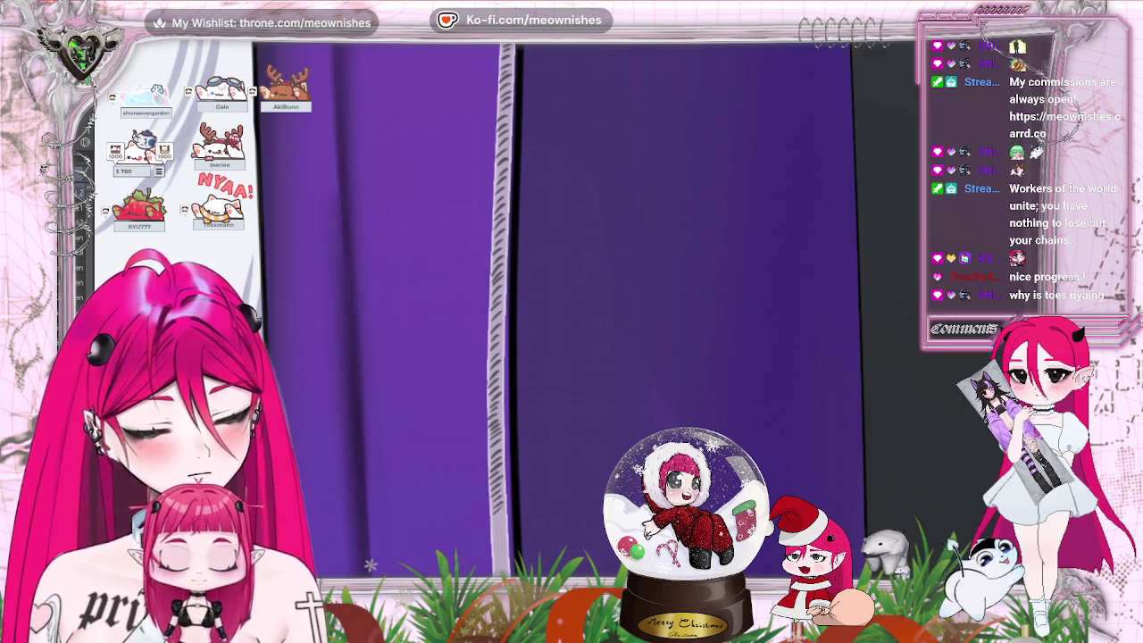
scroll(878, 253, "down", 3)
scroll(878, 253, "up", 1)
scroll(597, 304, "up", 2)
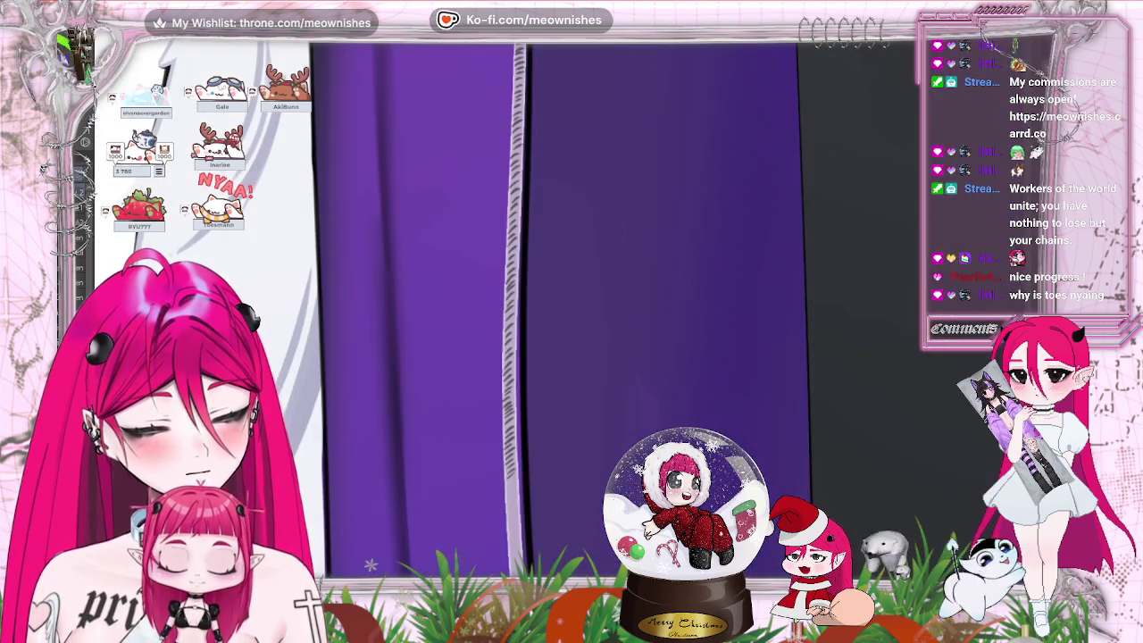
scroll(598, 303, "down", 2)
scroll(598, 304, "up", 2)
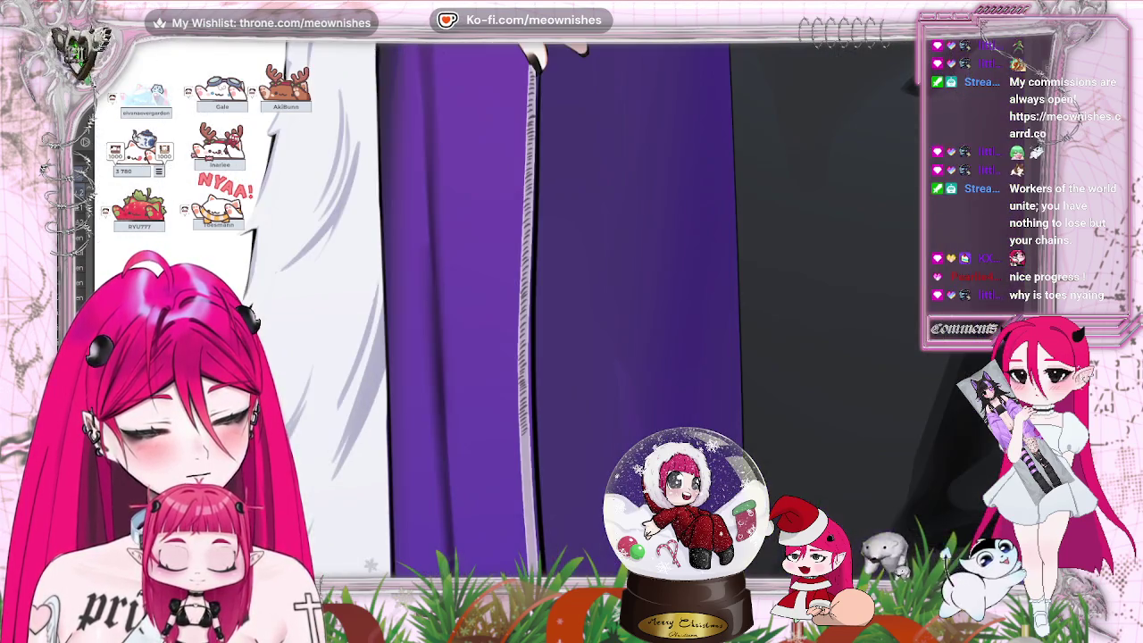
left_click_drag(529, 162, 522, 433)
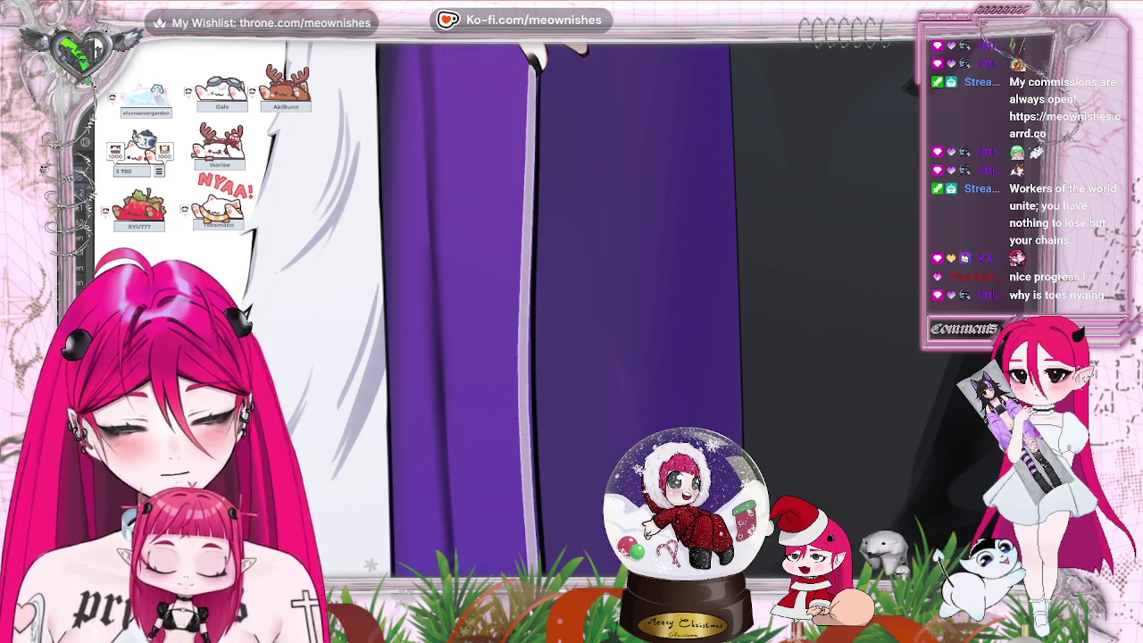
scroll(549, 304, "up", 1)
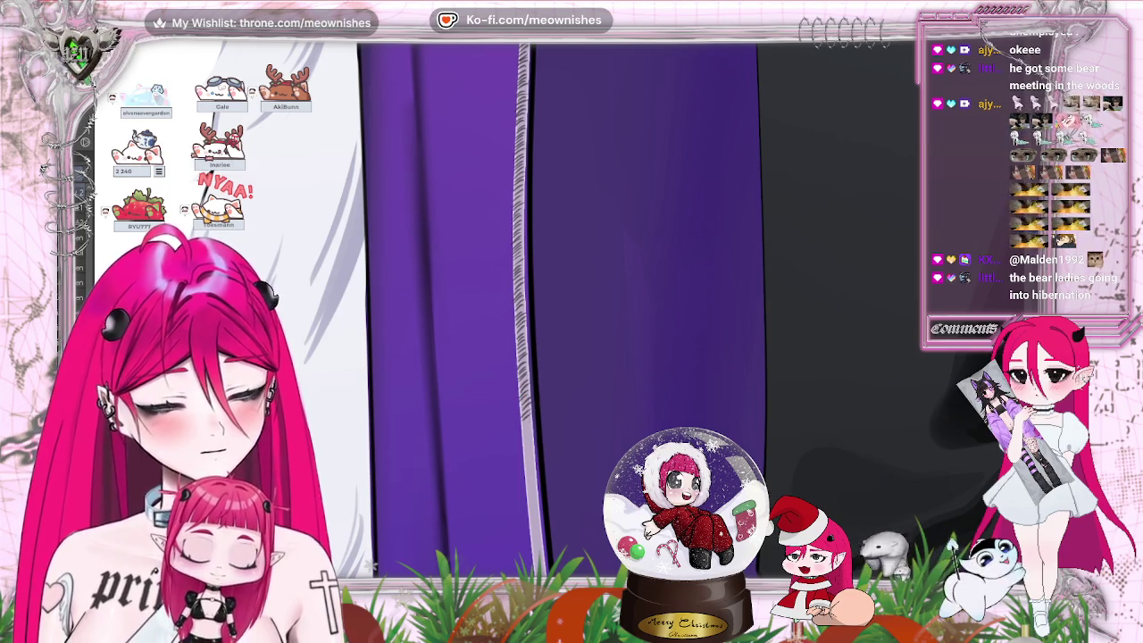
- Rotate the canvas so the coat edge slants and the dark shaded fold shows
left_click_drag(525, 418, 572, 420)
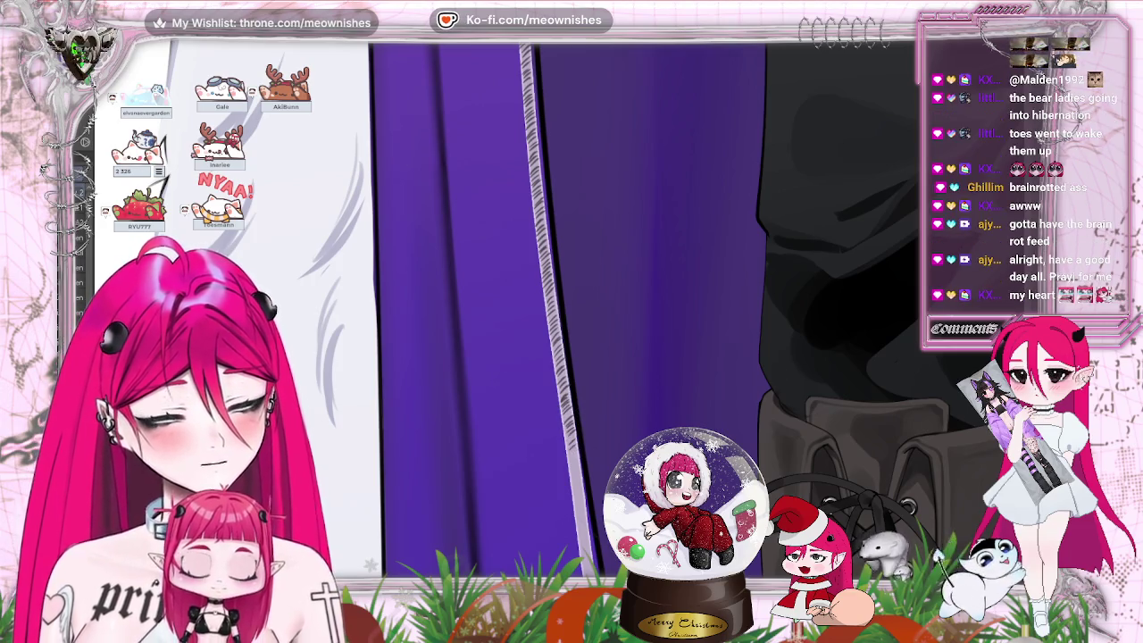
scroll(643, 312, "down", 3)
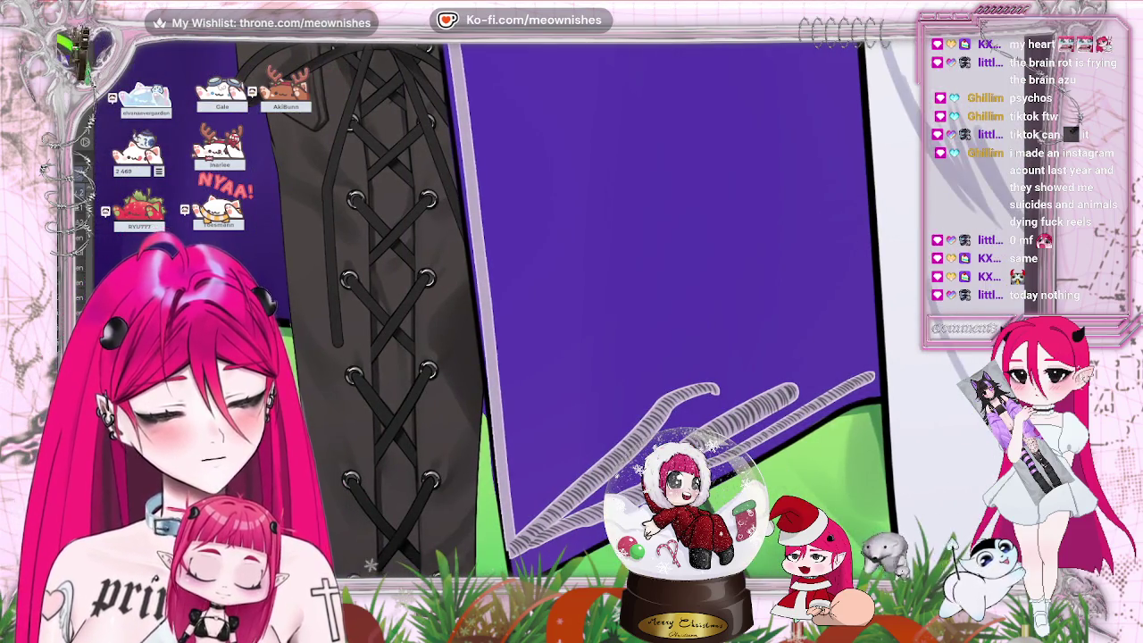
- Adjust the zoom on the purple cloth's lower edge beside the laced boot
scroll(571, 308, "down", 3)
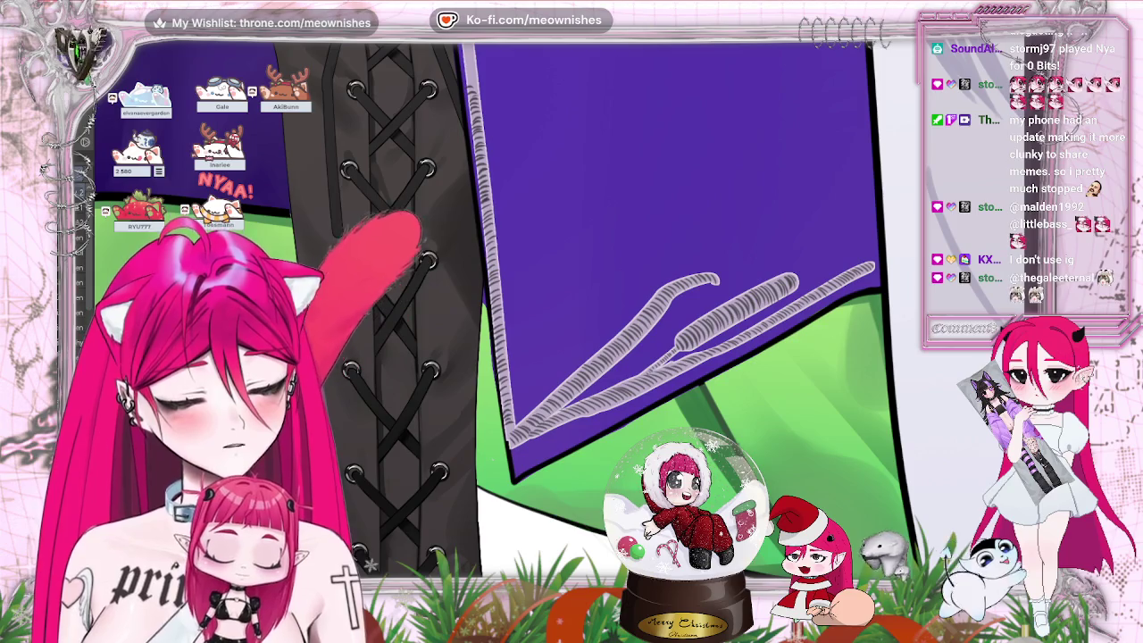
scroll(572, 312, "up", 3)
scroll(572, 312, "up", 2)
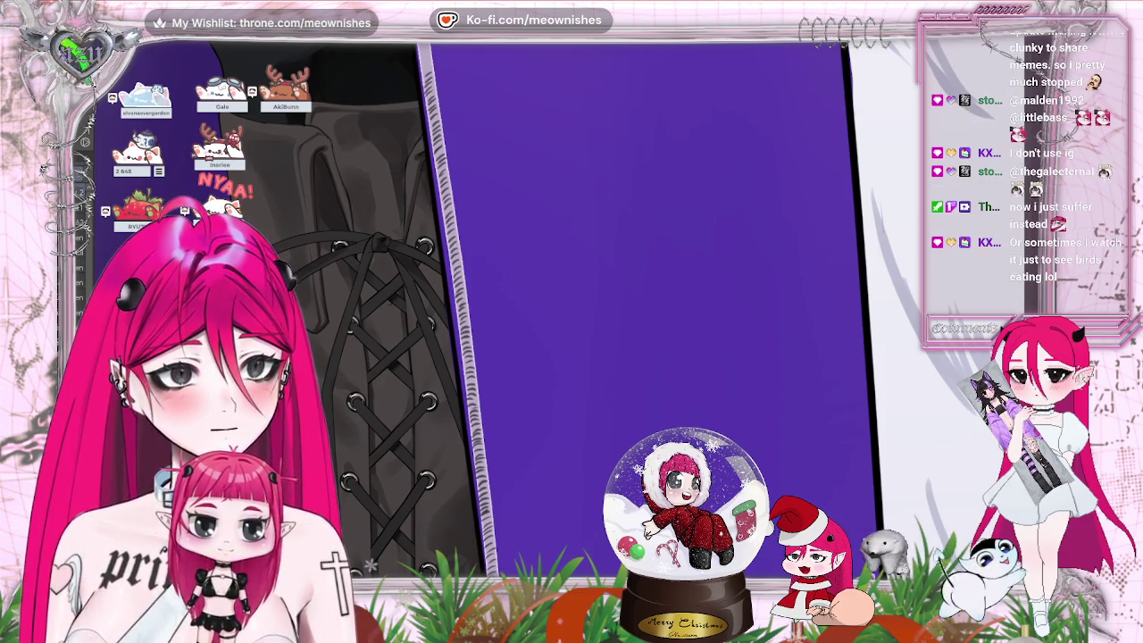
scroll(441, 301, "up", 3)
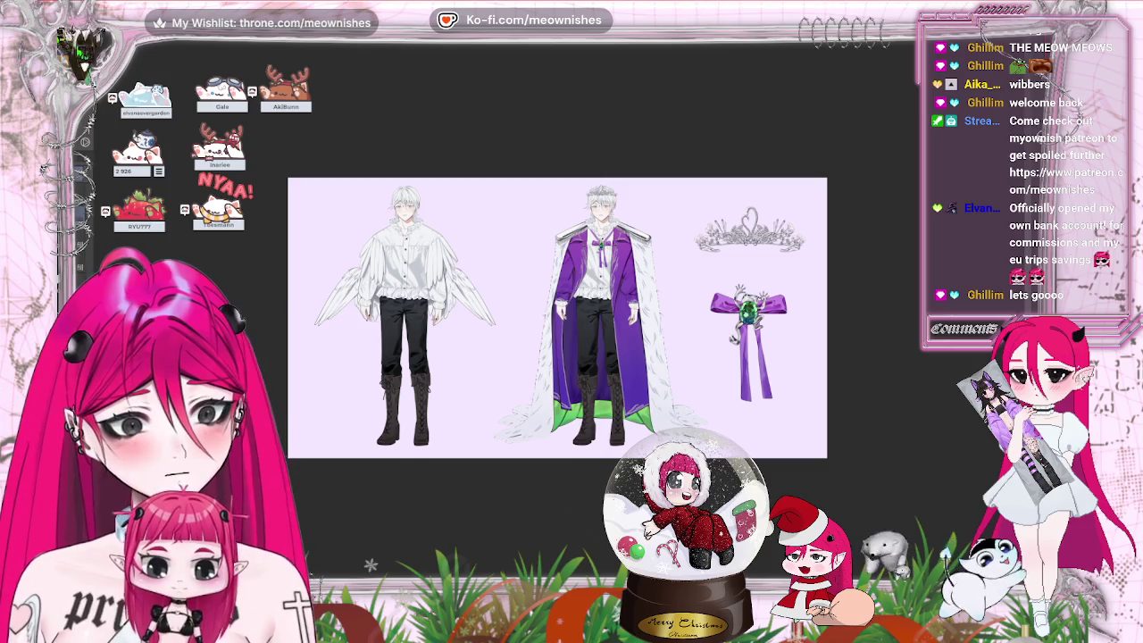
- Fill the background with a diagonal peach-to-lavender gradient, redone along a shorter diagonal
left_click_drag(290, 165, 792, 425)
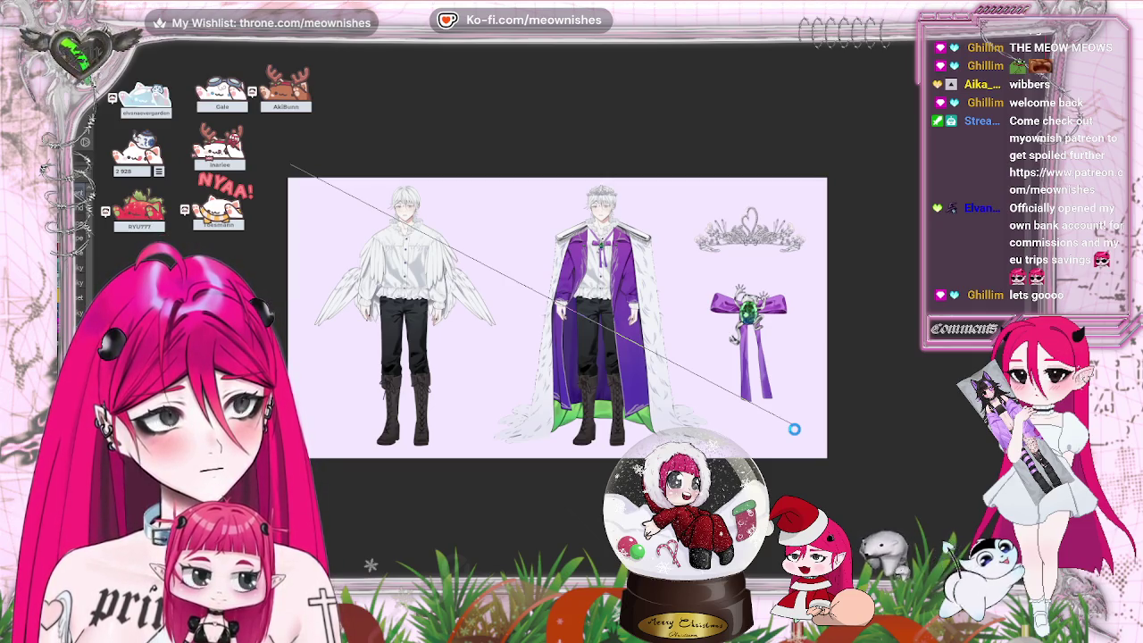
left_click_drag(794, 430, 794, 430)
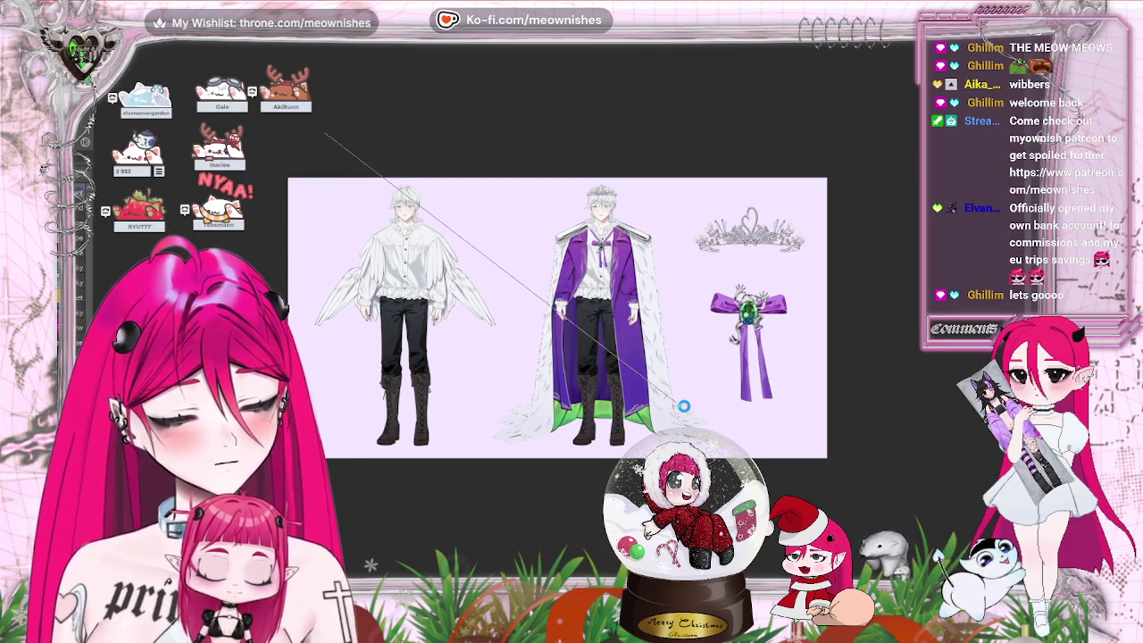
left_click_drag(683, 407, 683, 406)
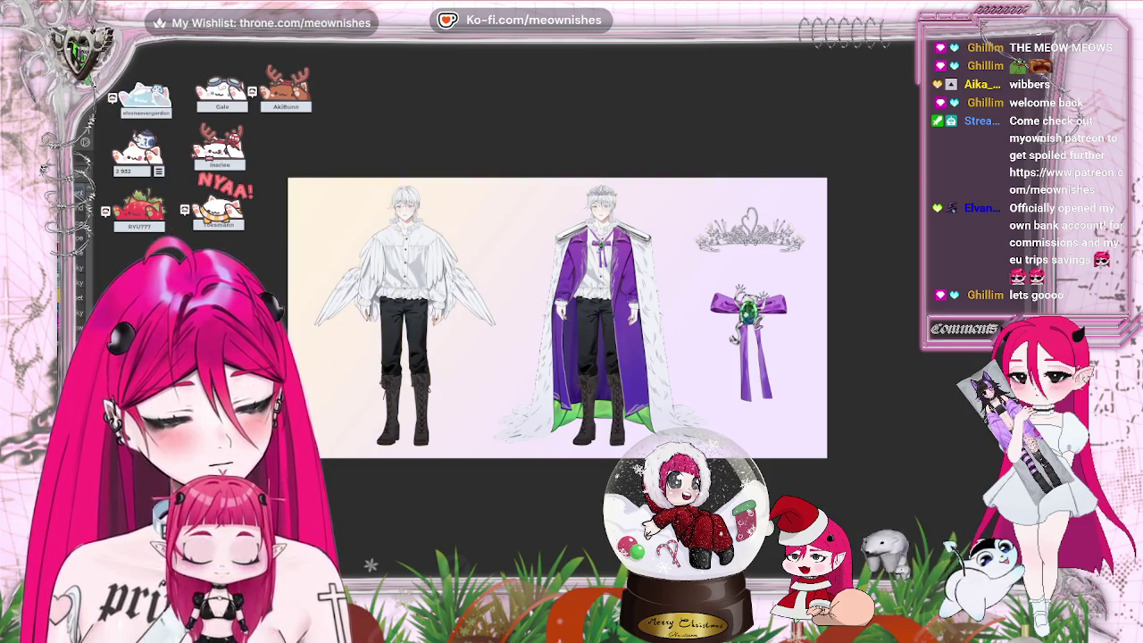
- Draw a thin diagonal test line across the sheet beside the caped figure
scroll(558, 317, "down", 5)
scroll(557, 317, "up", 2)
scroll(555, 317, "up", 2)
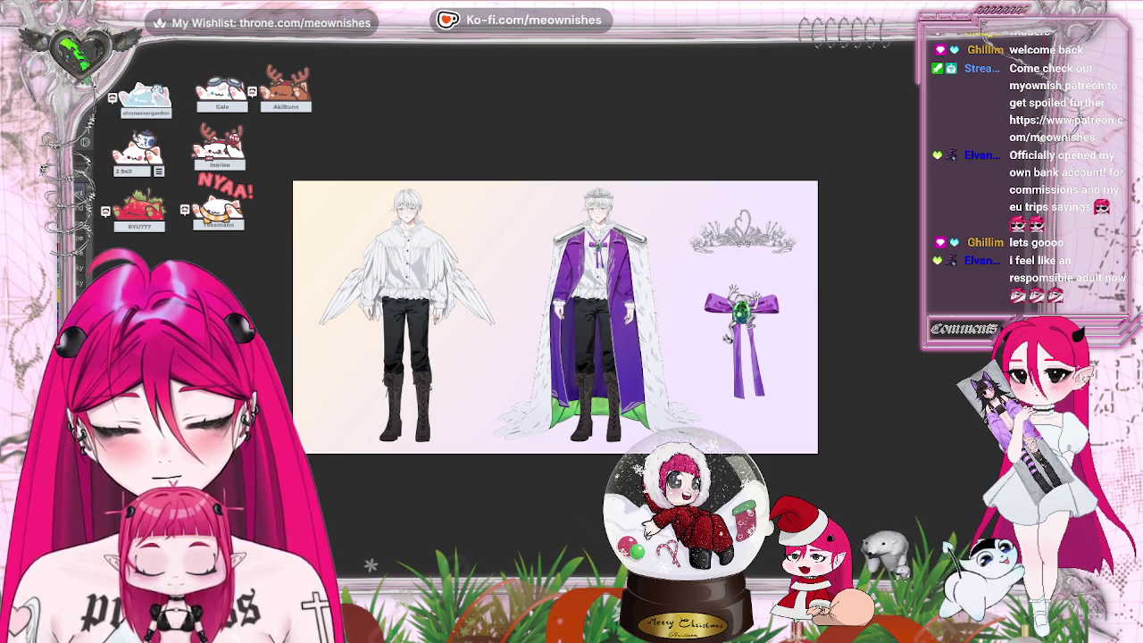
left_click_drag(840, 504, 632, 252)
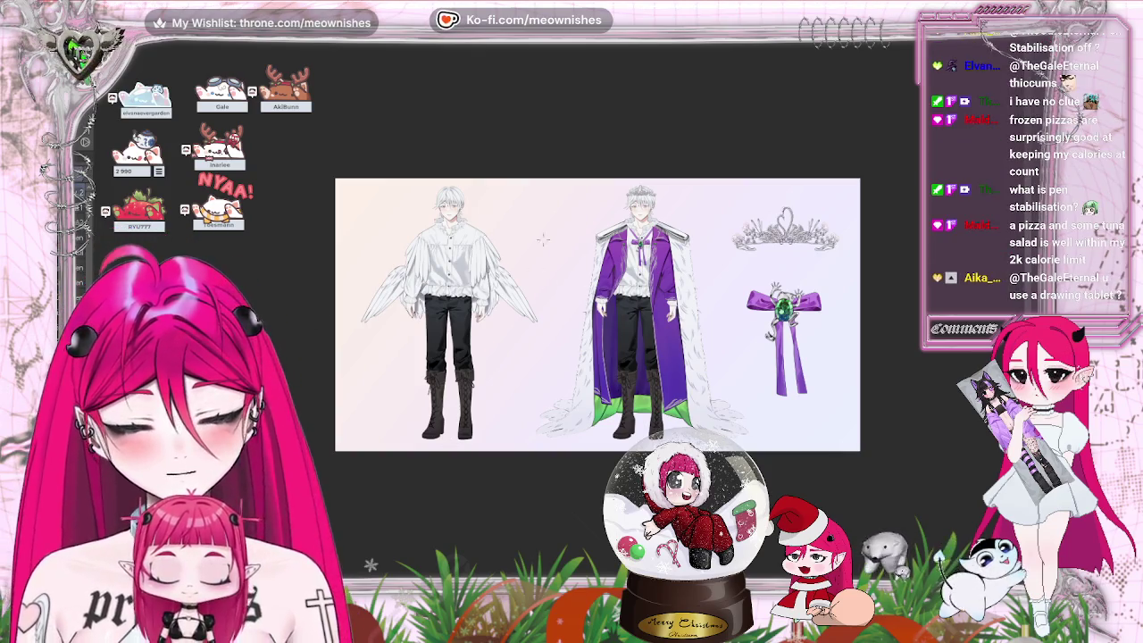
- Draw a test stroke between the winged and caped figures
left_click_drag(570, 204, 527, 356)
key("ctrl+z")
key("ctrl+plus")
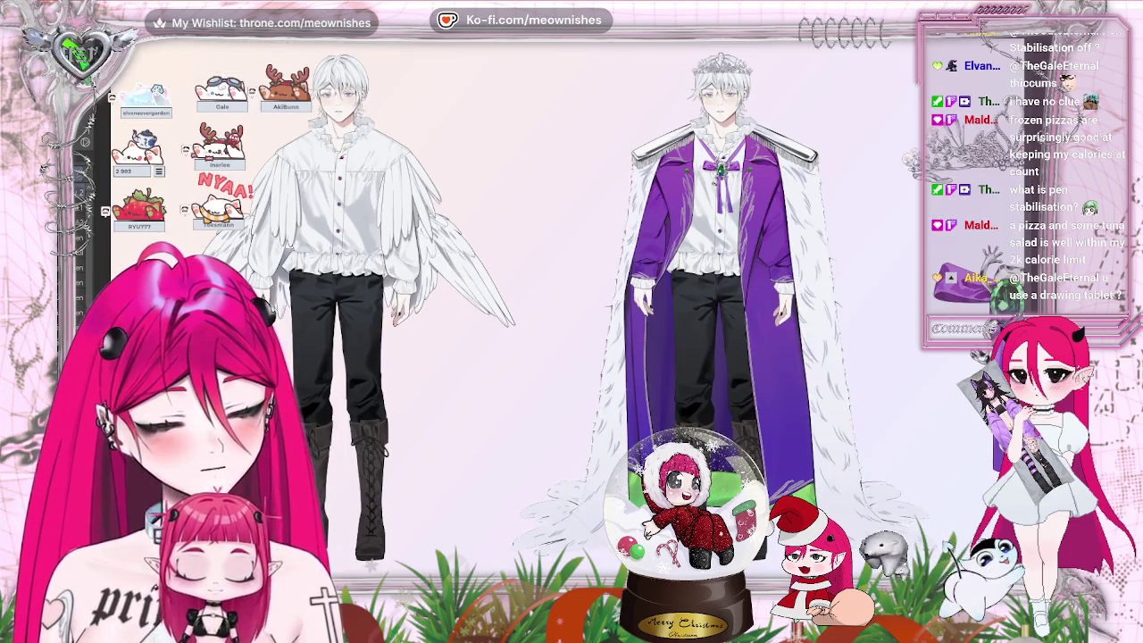
left_click_drag(564, 120, 534, 464)
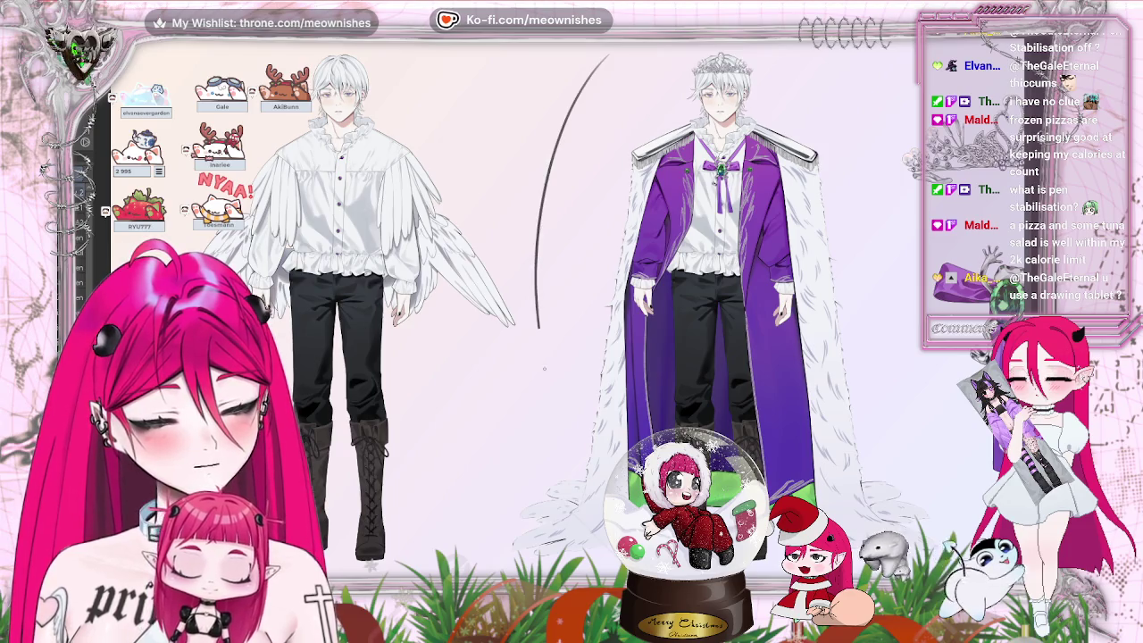
mouse_move(557, 329)
left_mouse_down()
mouse_move(588, 268)
mouse_move(472, 198)
left_mouse_up()
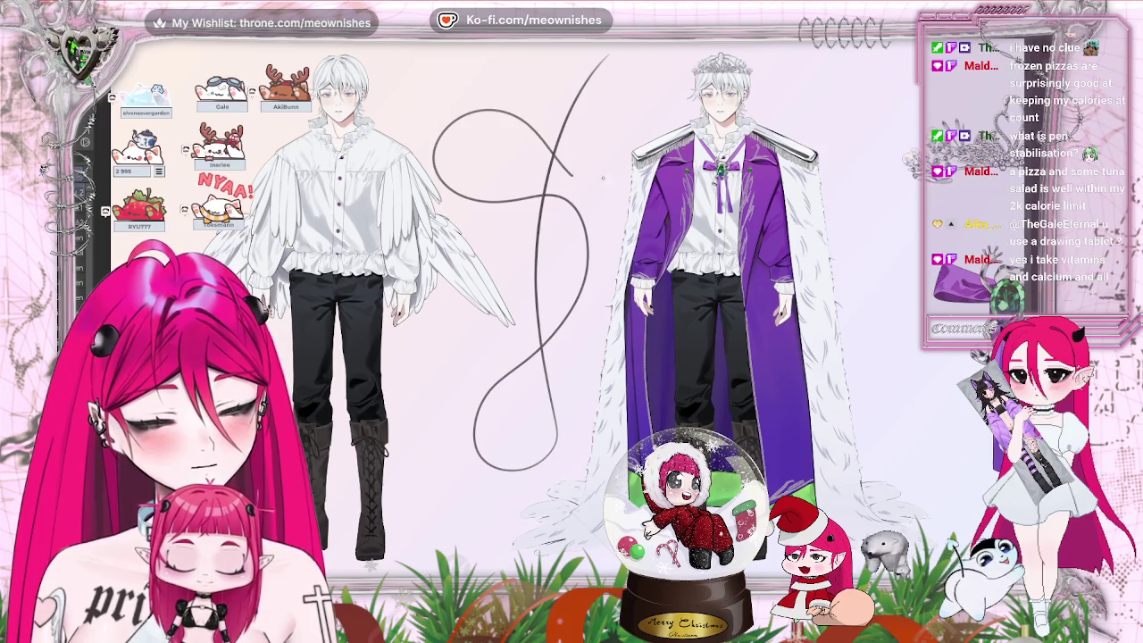
key("ctrl+z")
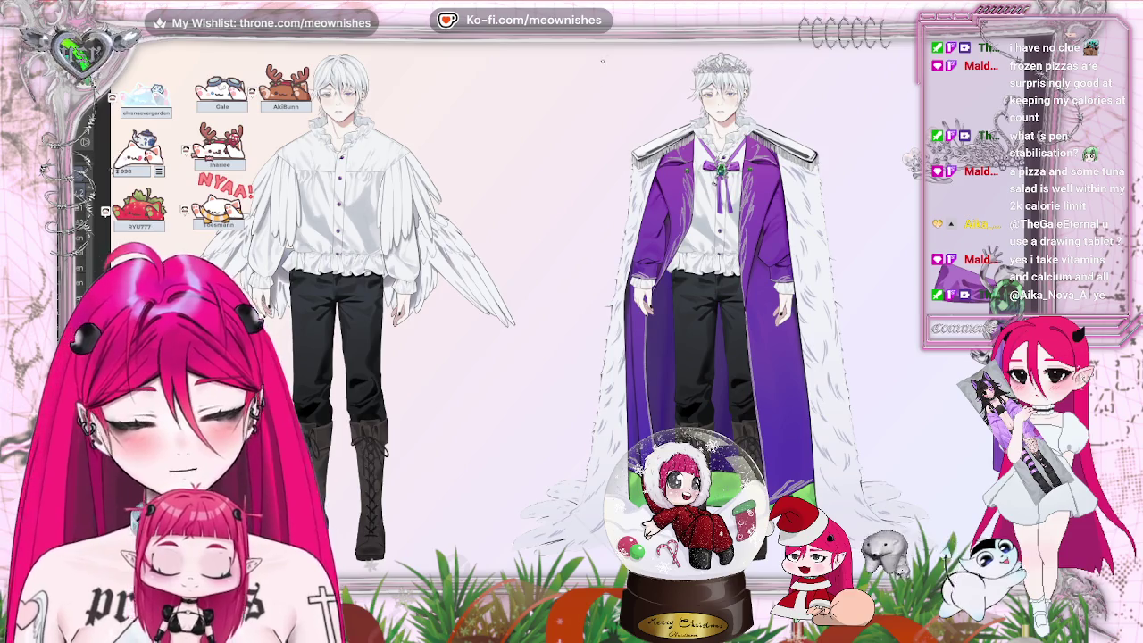
left_click_drag(495, 85, 450, 234)
left_click_drag(487, 133, 447, 371)
mouse_move(612, 234)
left_mouse_down()
mouse_move(482, 478)
mouse_move(635, 125)
mouse_move(626, 174)
mouse_move(384, 442)
left_mouse_up()
left_click_drag(607, 303, 536, 470)
left_click_drag(536, 418, 577, 172)
left_click_drag(625, 210, 388, 379)
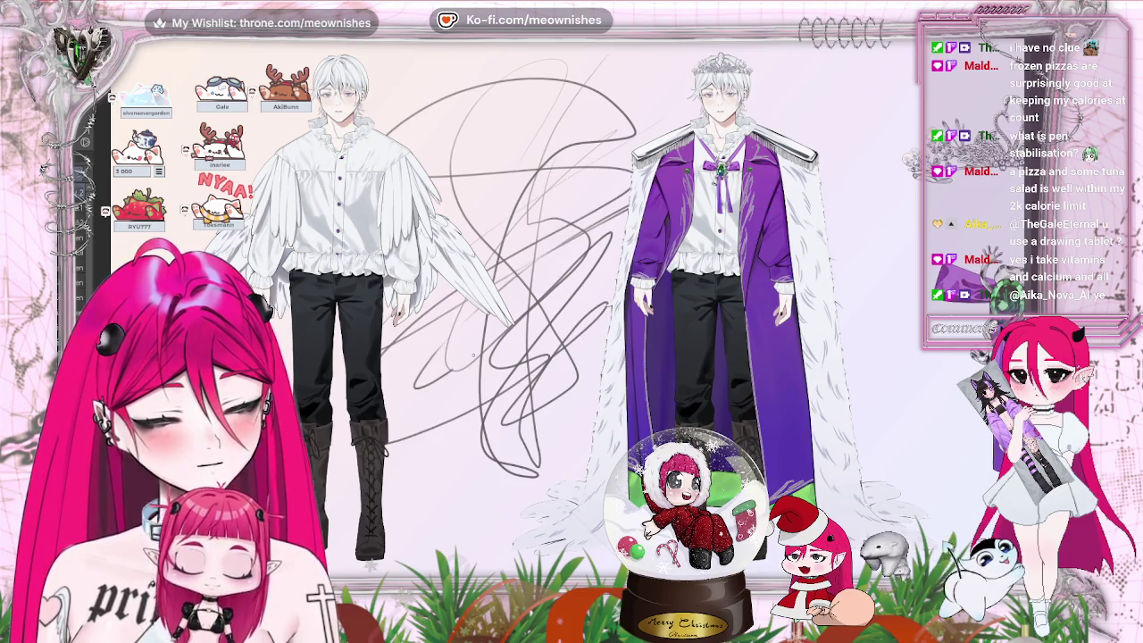
left_click_drag(616, 268, 514, 541)
left_click_drag(553, 248, 594, 152)
key("ctrl+z")
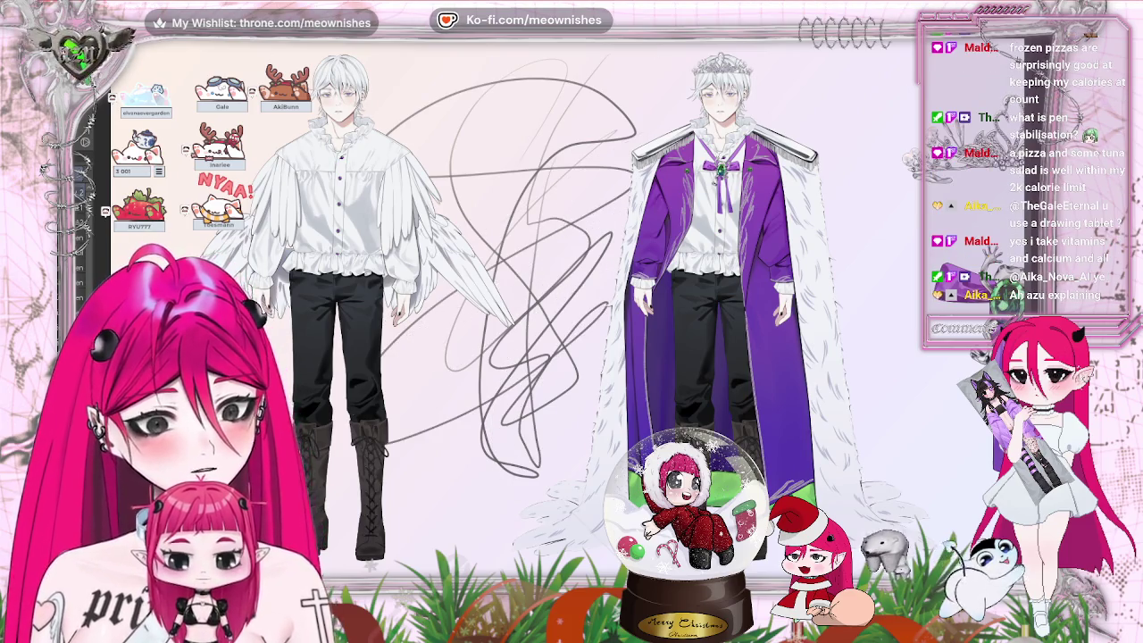
key("ctrl+z")
key("ctrl+z")
key("ctrl+z")
key("ctrl+z")
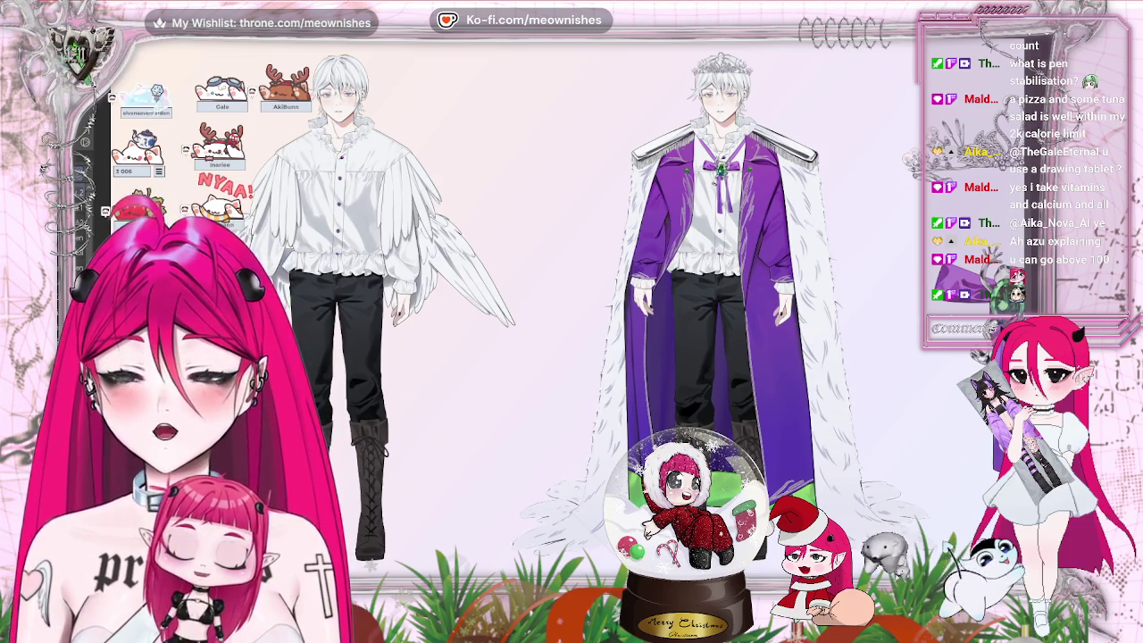
mouse_move(598, 53)
left_mouse_down()
mouse_move(486, 147)
mouse_move(634, 116)
mouse_move(466, 204)
mouse_move(603, 149)
mouse_move(514, 212)
mouse_move(551, 211)
mouse_move(604, 175)
left_mouse_up()
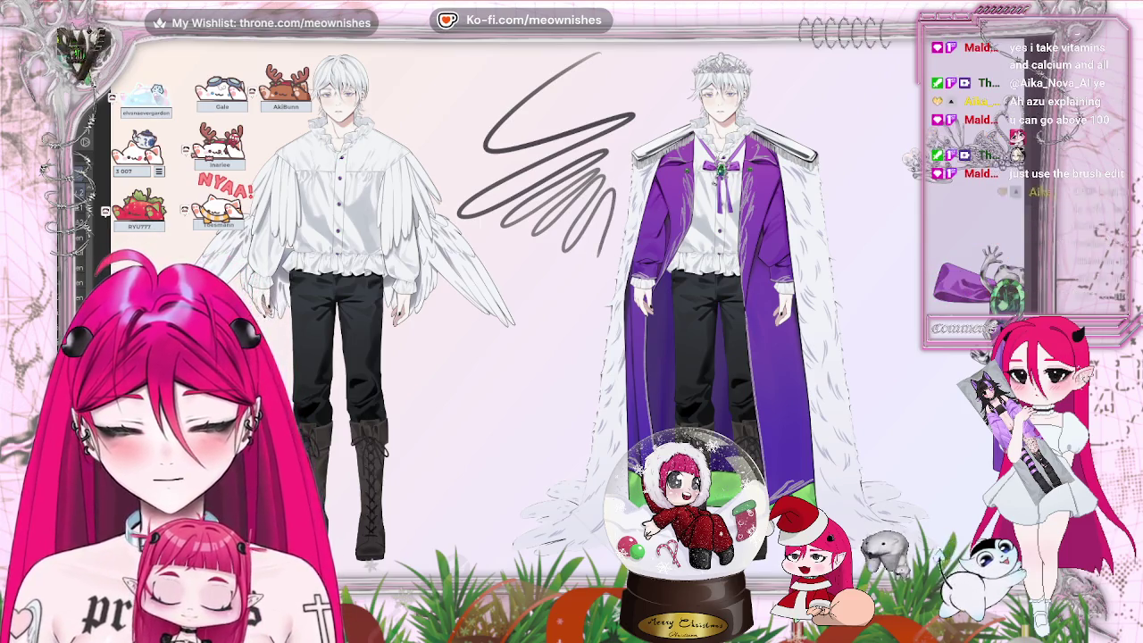
mouse_move(556, 272)
left_mouse_down()
mouse_move(543, 306)
mouse_move(581, 375)
left_mouse_up()
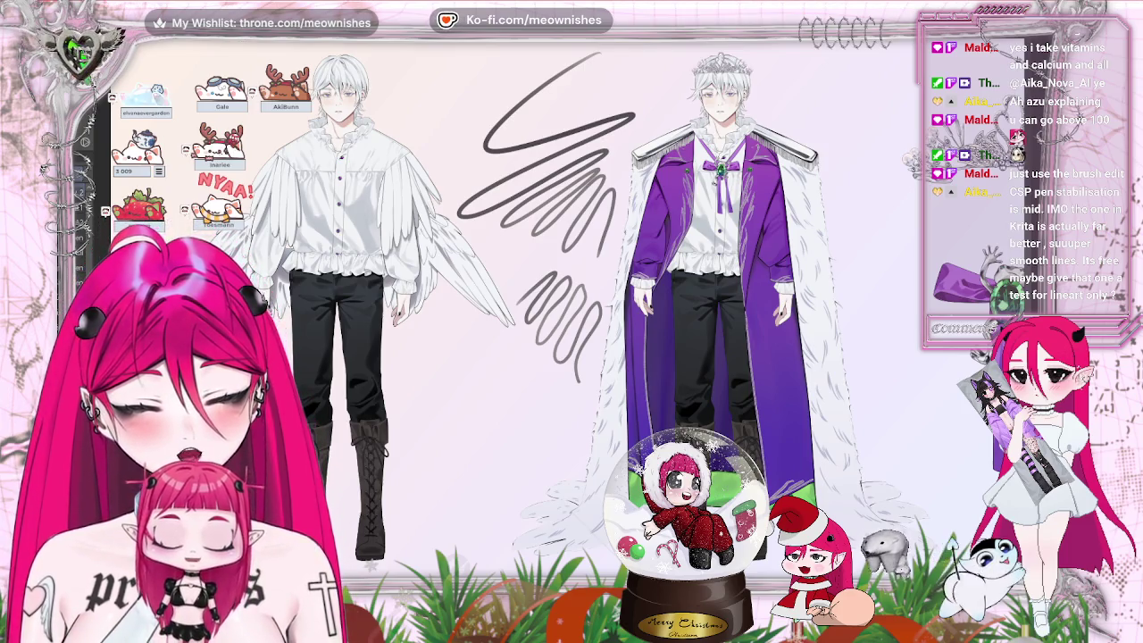
key("ctrl+z")
key("ctrl+z")
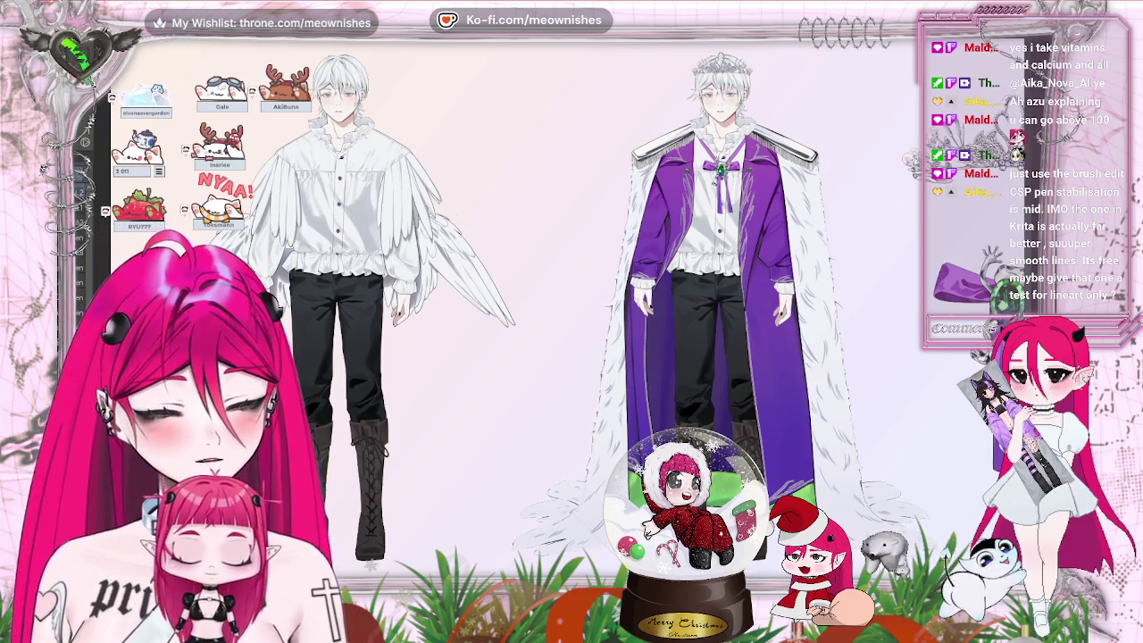
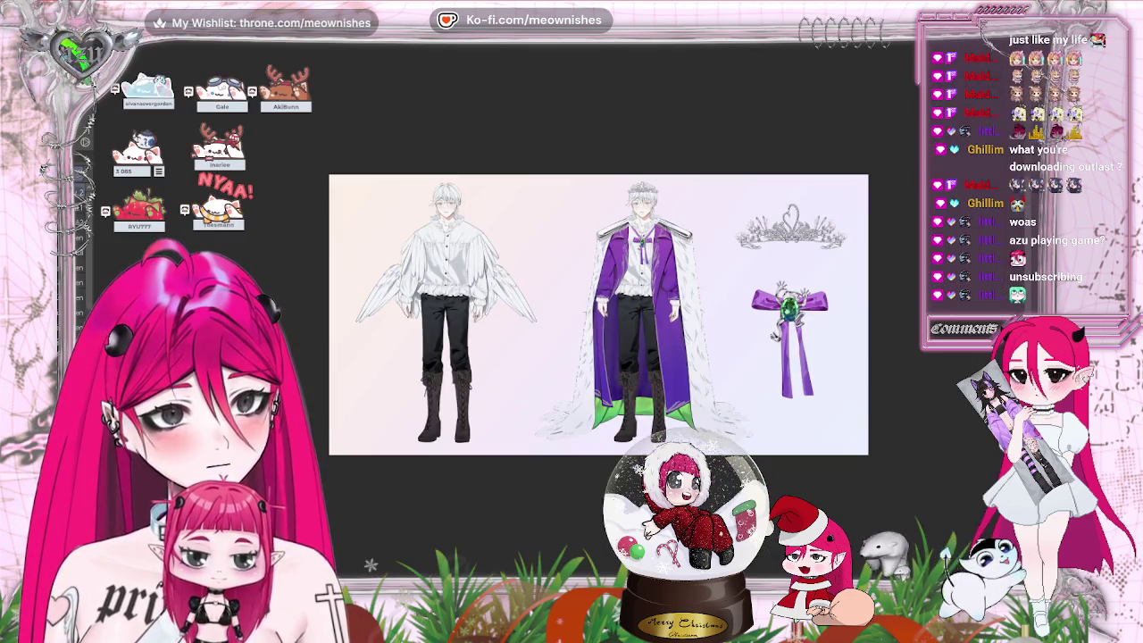
- Show the Materials palette and drag the gold frame material from Download onto the character sheet
key("Tab")
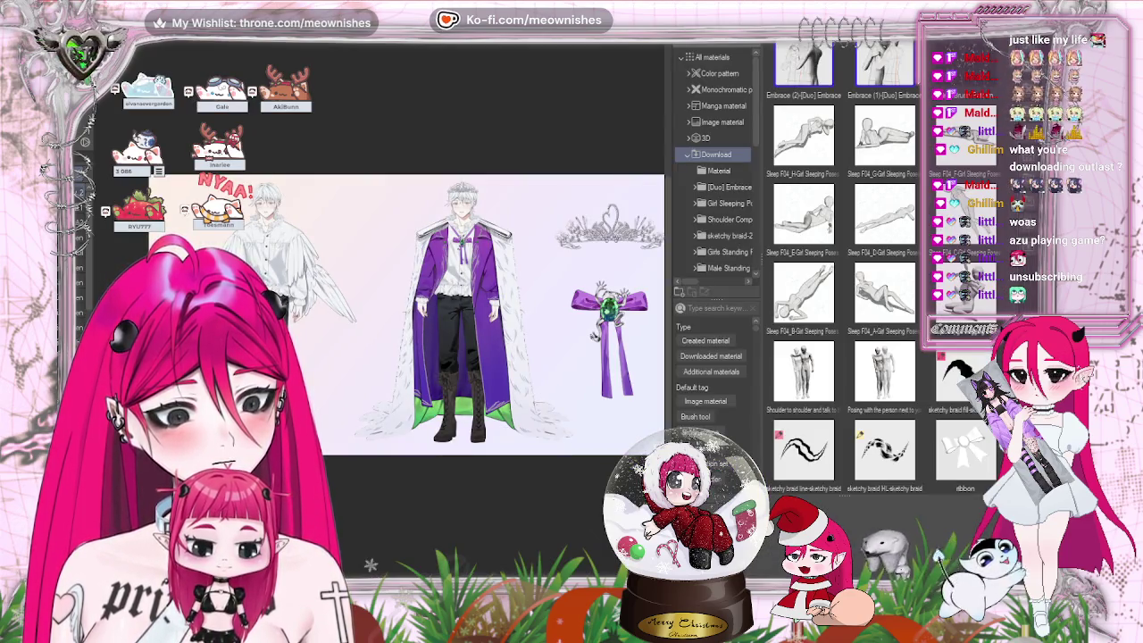
key("Tab")
key("Tab")
key("Tab")
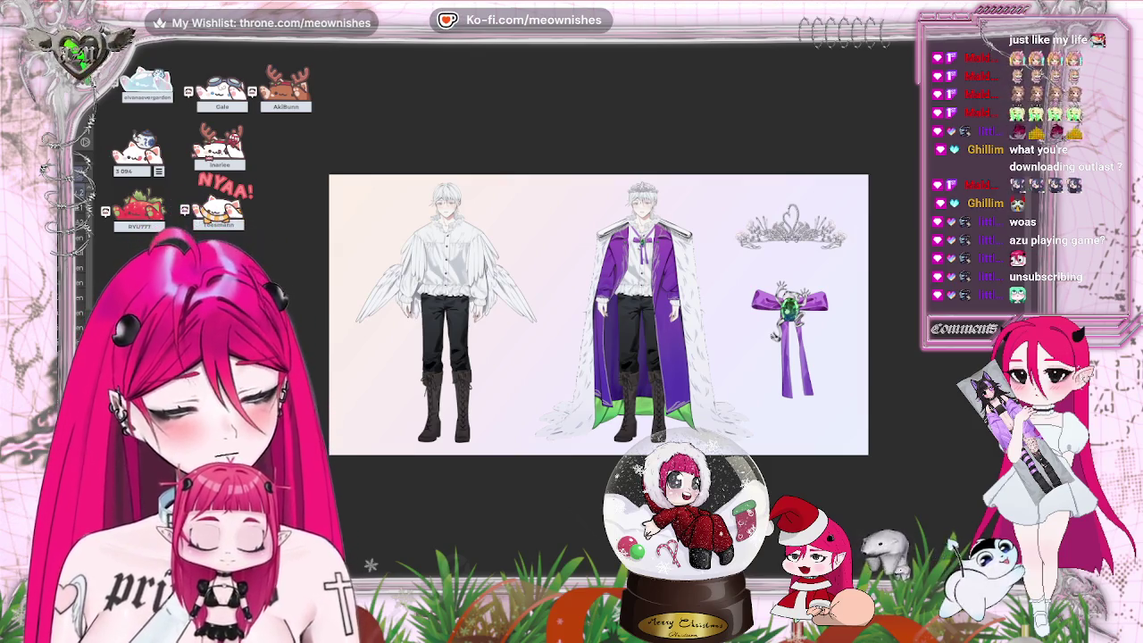
key("Tab")
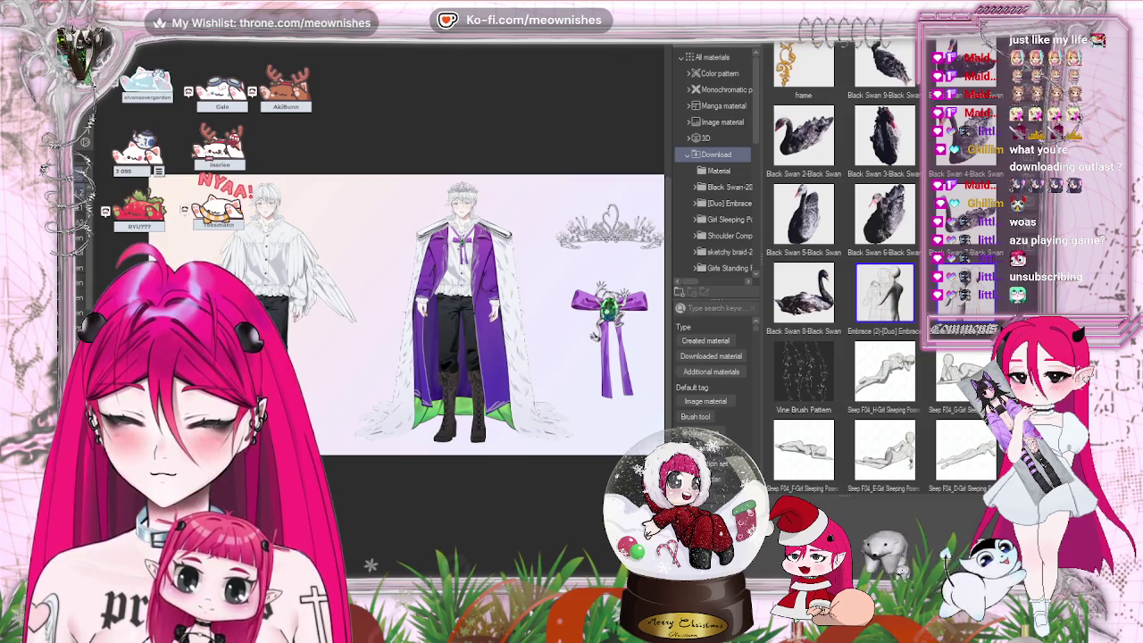
mouse_move(804, 67)
left_mouse_down()
mouse_move(362, 218)
mouse_move(366, 231)
left_mouse_up()
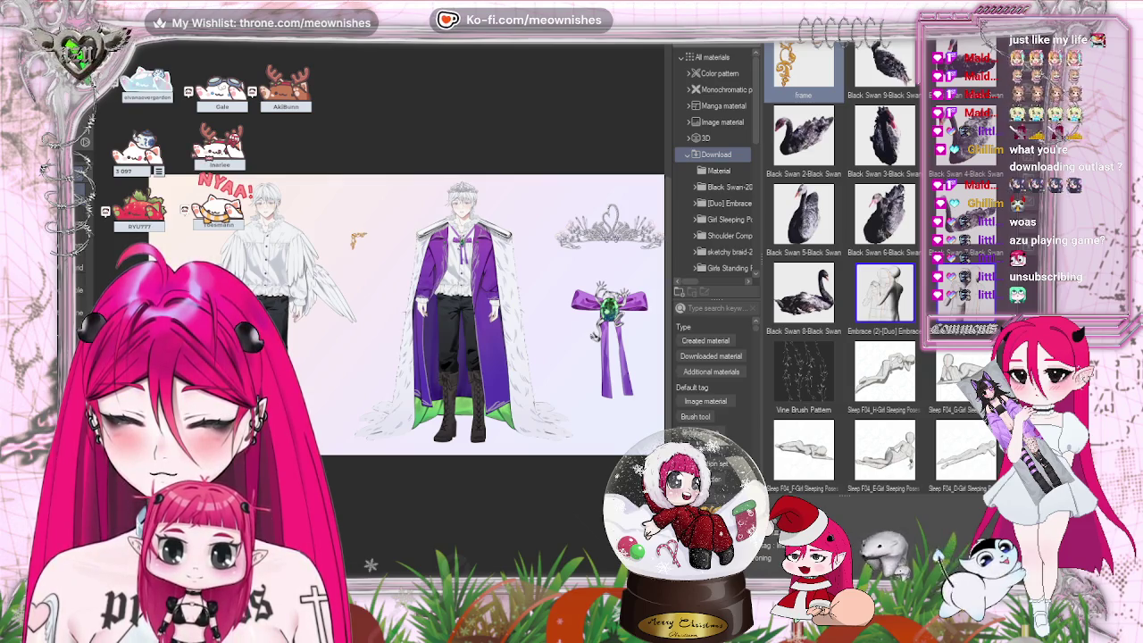
- Enlarge the gold frame and position it in the sheet's top-left corner
key("Tab")
key("ctrl+t")
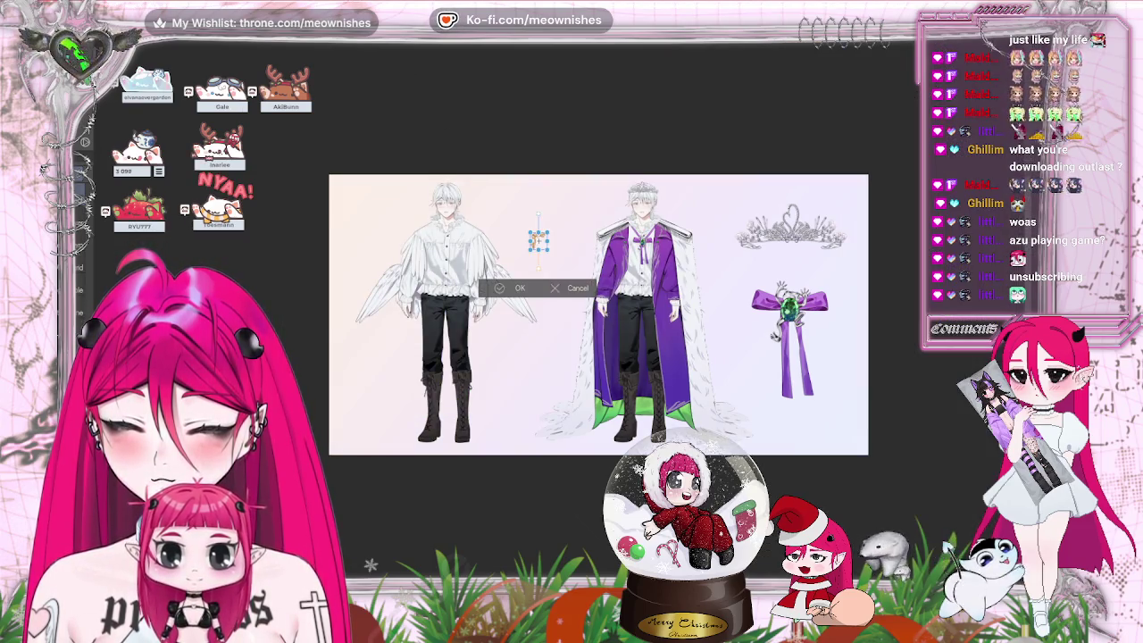
left_click_drag(549, 229, 561, 223)
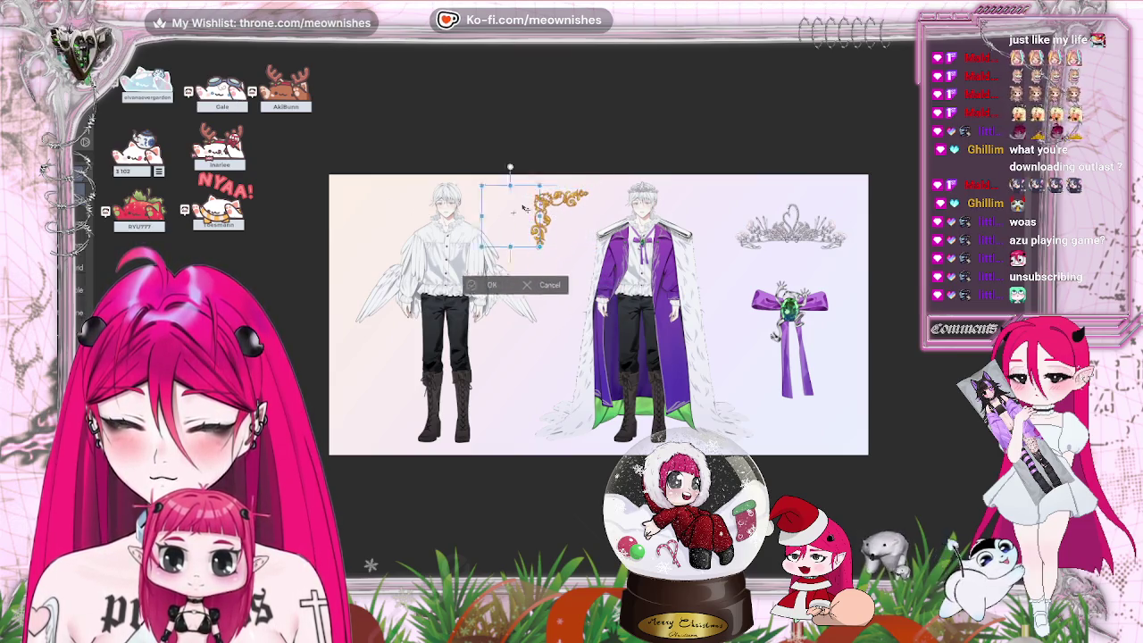
left_click_drag(576, 211, 384, 203)
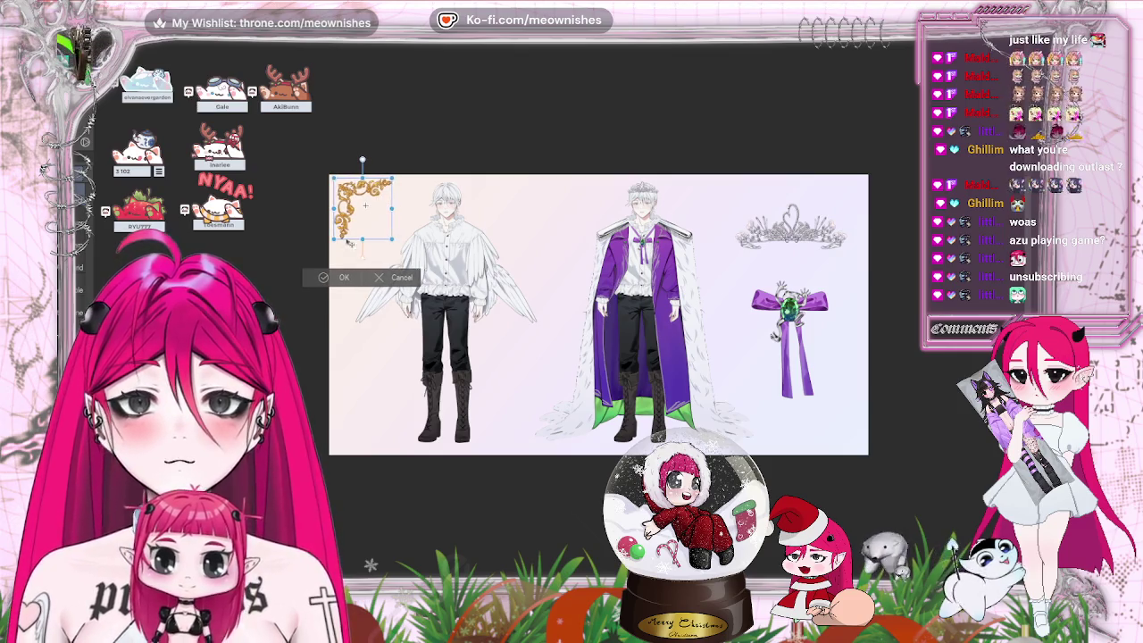
key("Return")
- Flip a copy of the frame into the bottom-right corner and fit the whole sheet in view
right_click(75, 43)
right_click(75, 43)
key("Escape")
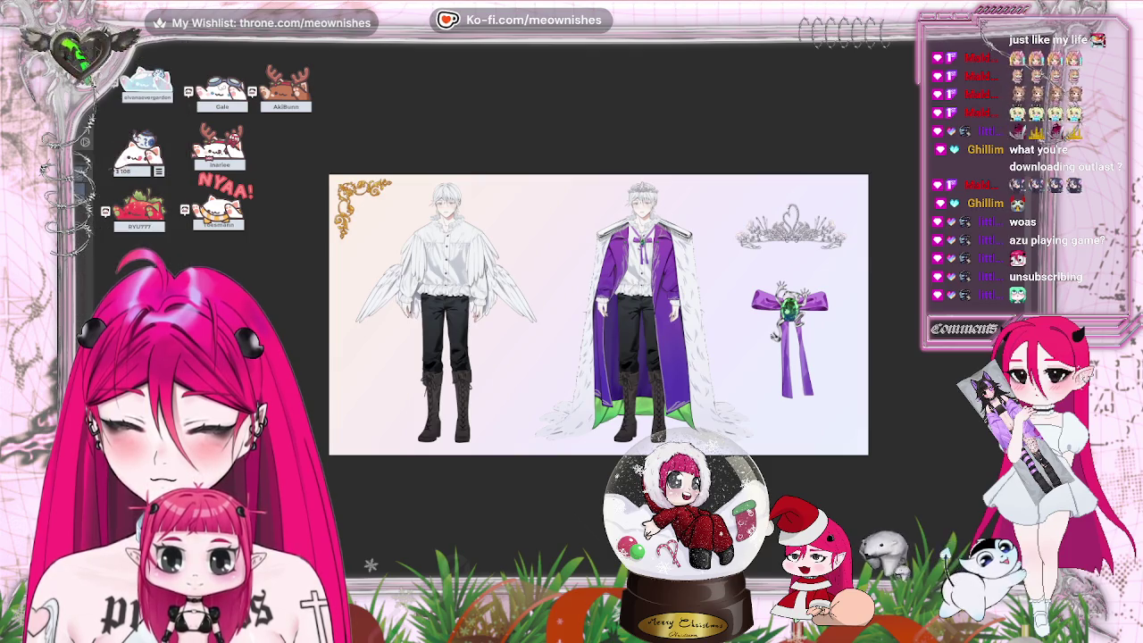
key("ctrl+t")
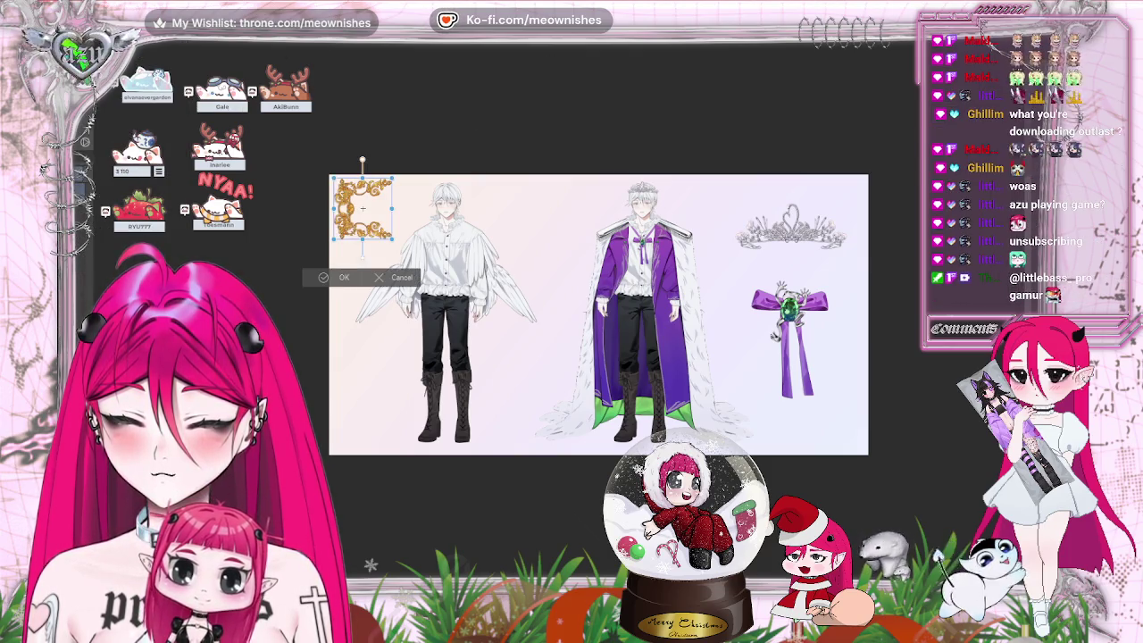
left_click_drag(363, 208, 844, 435)
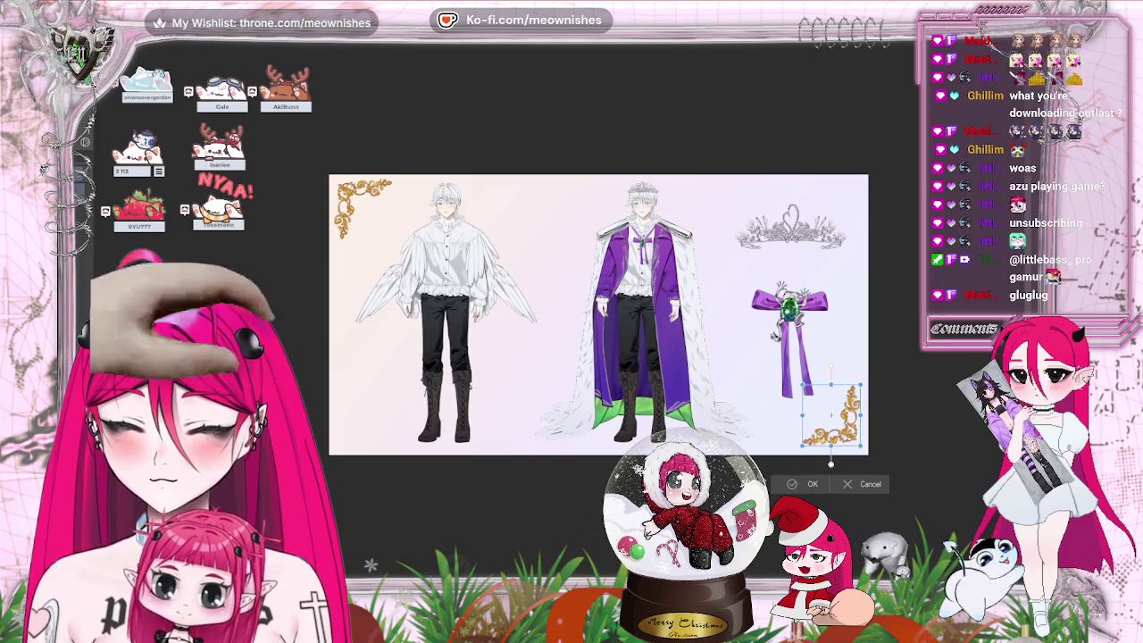
key("Return")
key("ctrl+0")
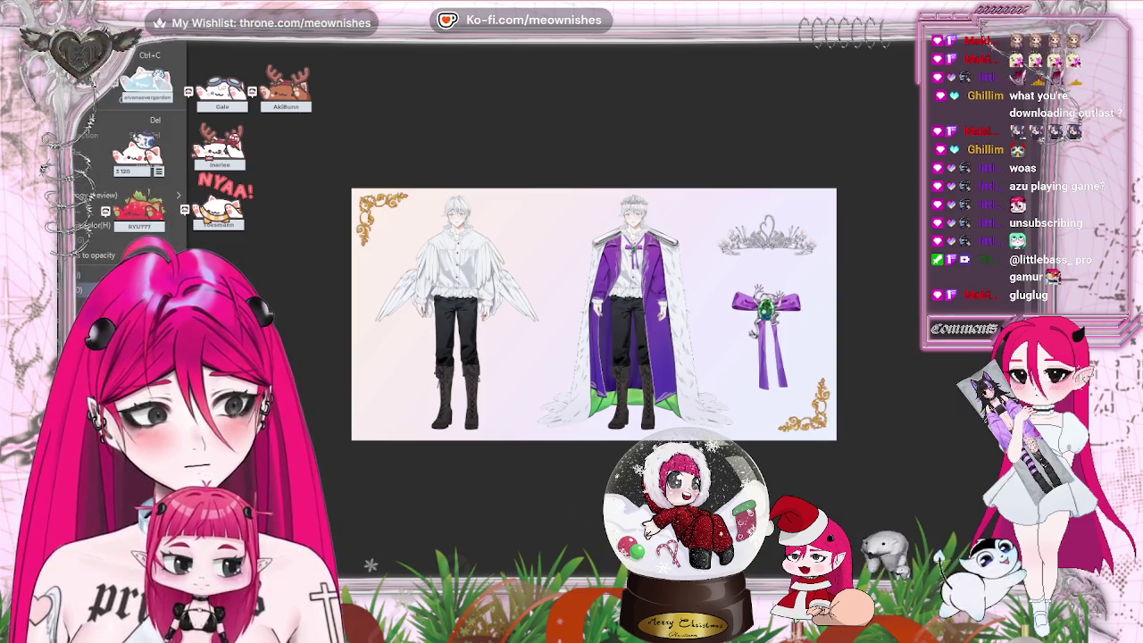
left_click(323, 308)
- Set the ornaments' Hue to -147, Saturation to 1 and Luminosity to 82 for pale lavender
left_click_drag(726, 150, 684, 152)
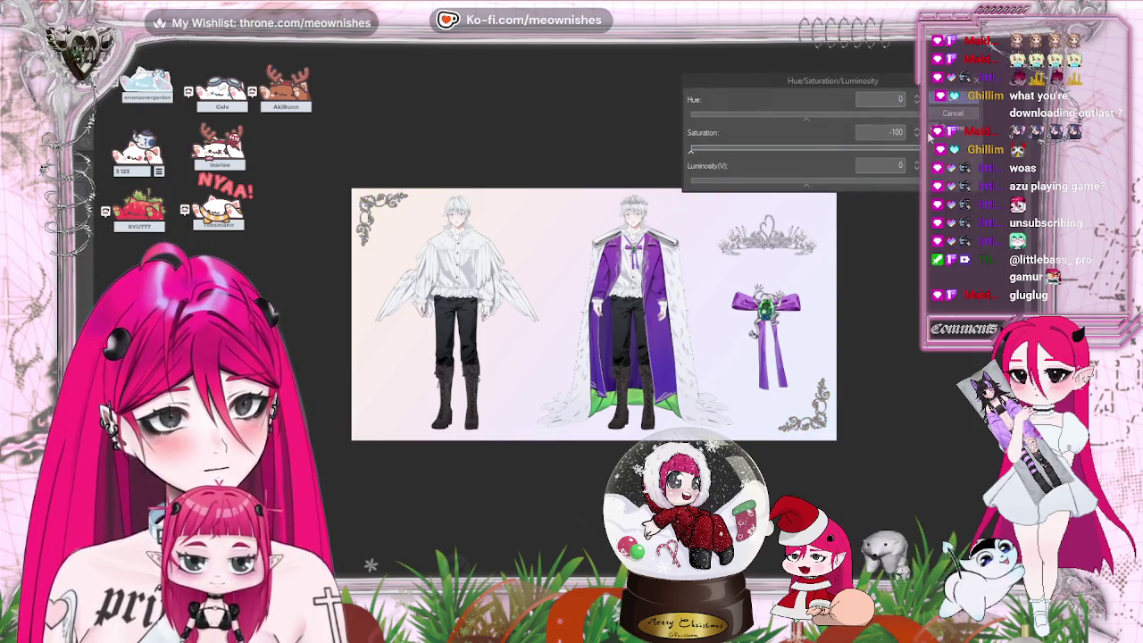
left_click(882, 182)
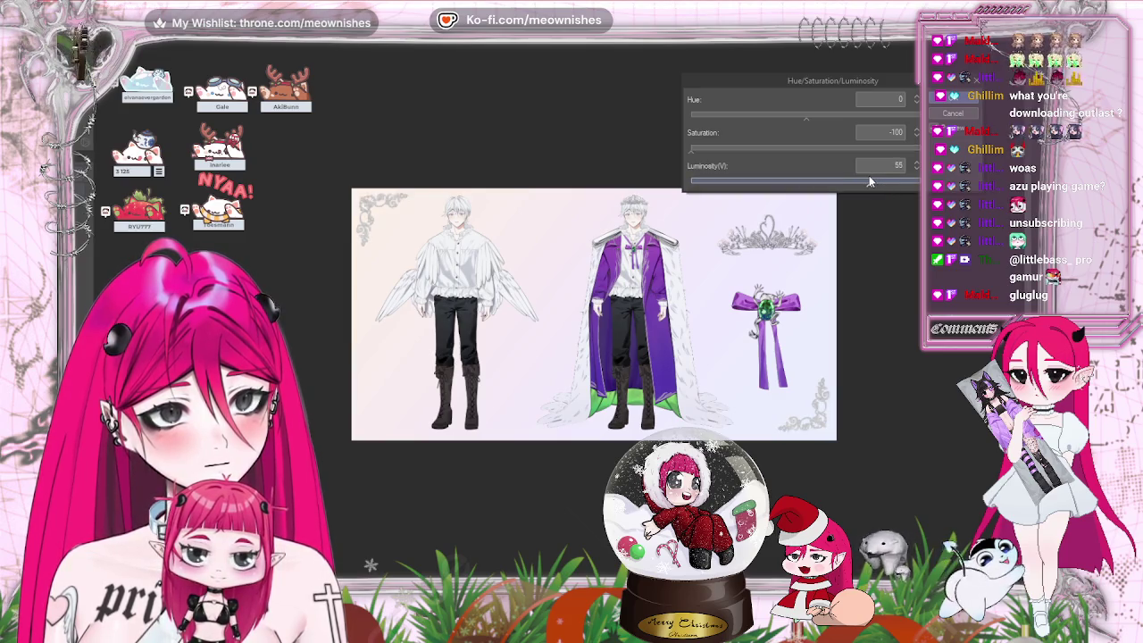
left_click(855, 149)
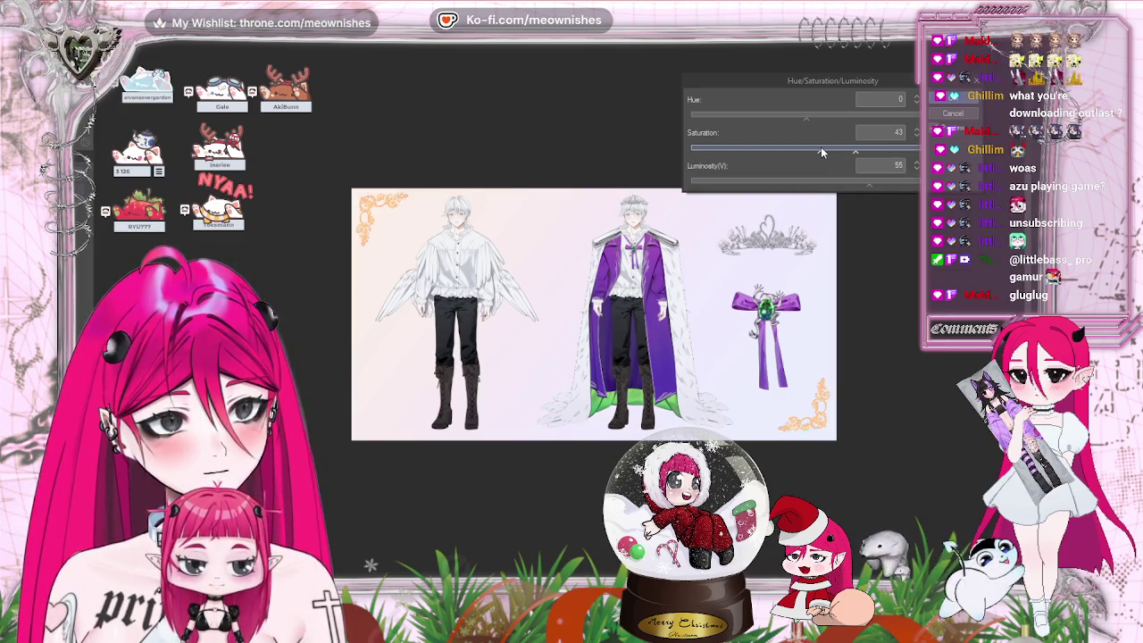
left_click(821, 149)
left_click(764, 115)
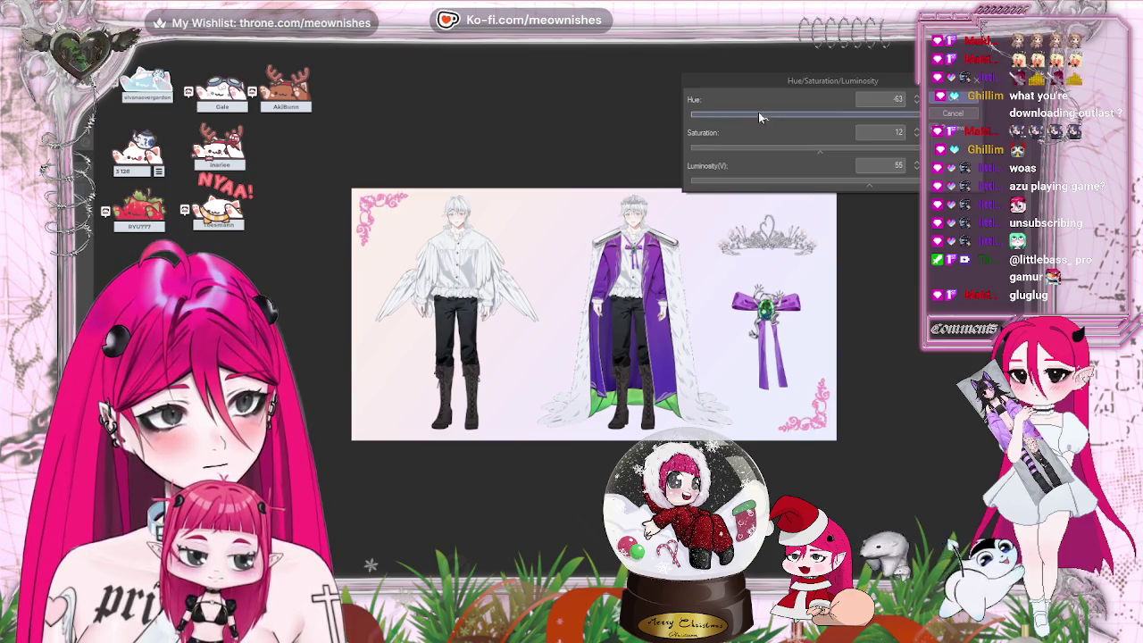
left_click_drag(738, 118, 713, 121)
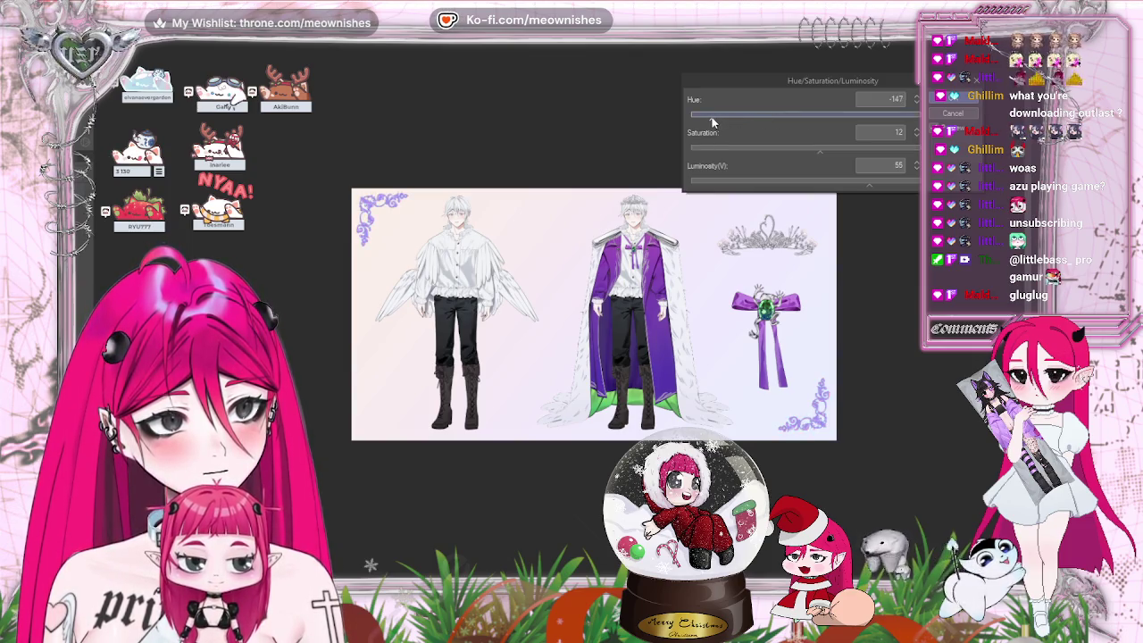
left_click(806, 151)
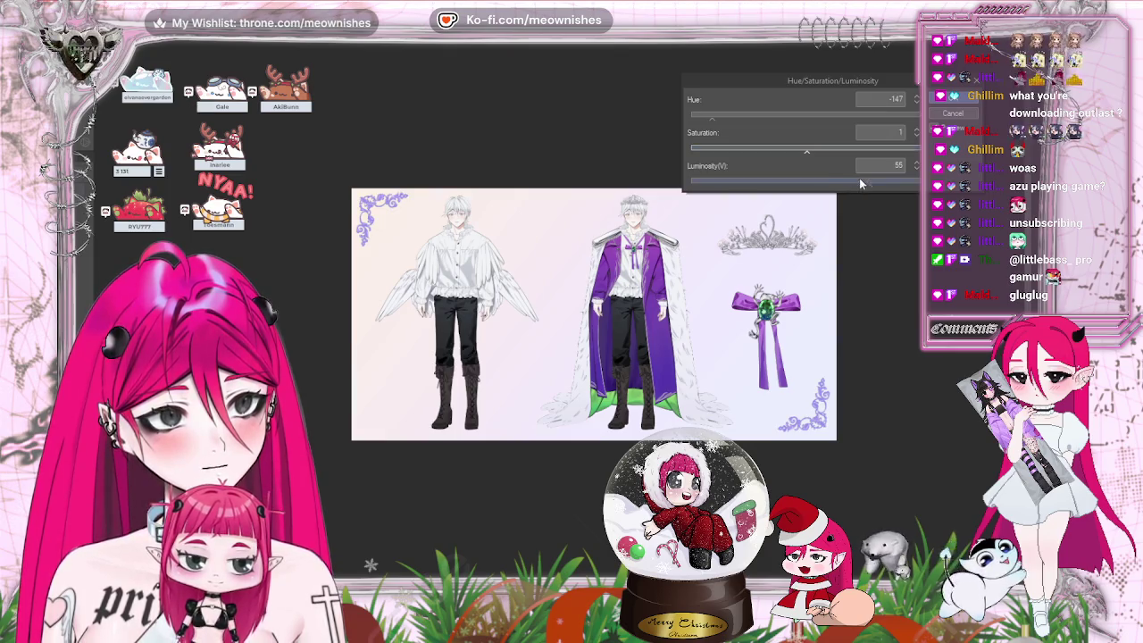
left_click_drag(859, 183, 902, 185)
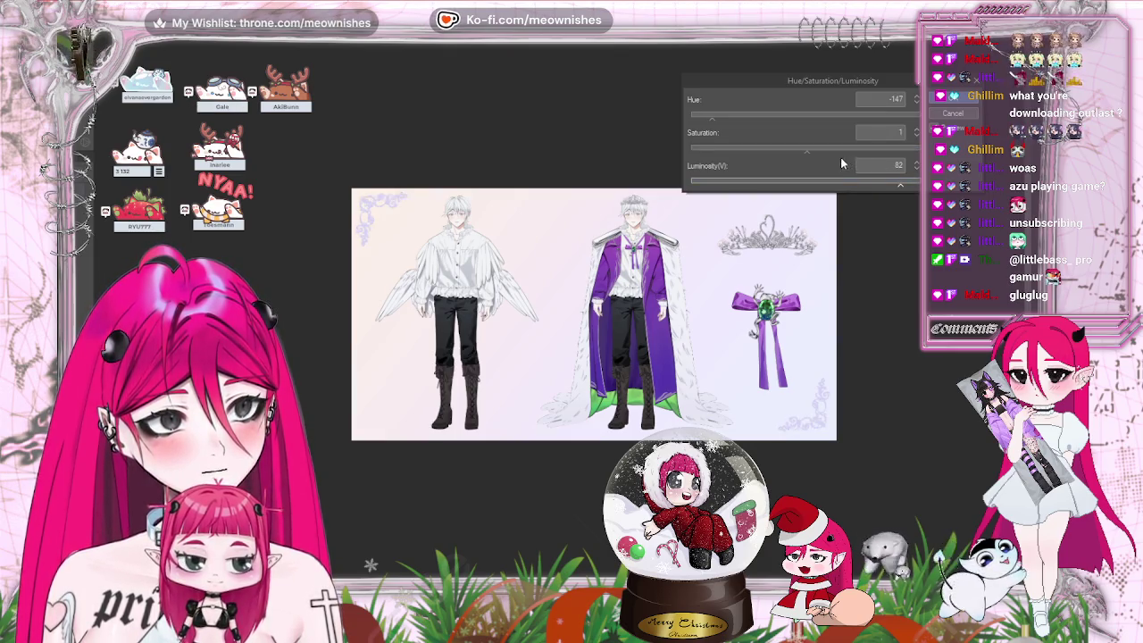